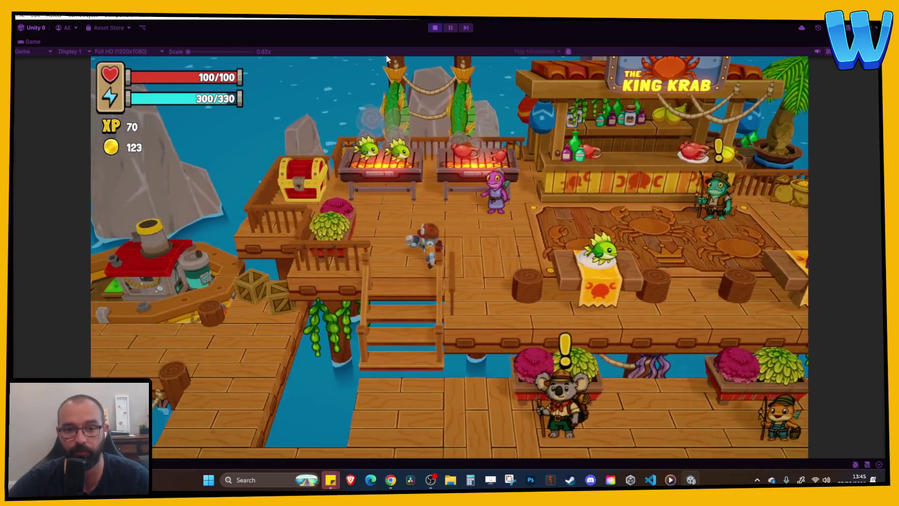
Walk the player south down the dock stairs, then exit Play mode on Coral Blossom Atoll.
key(s)
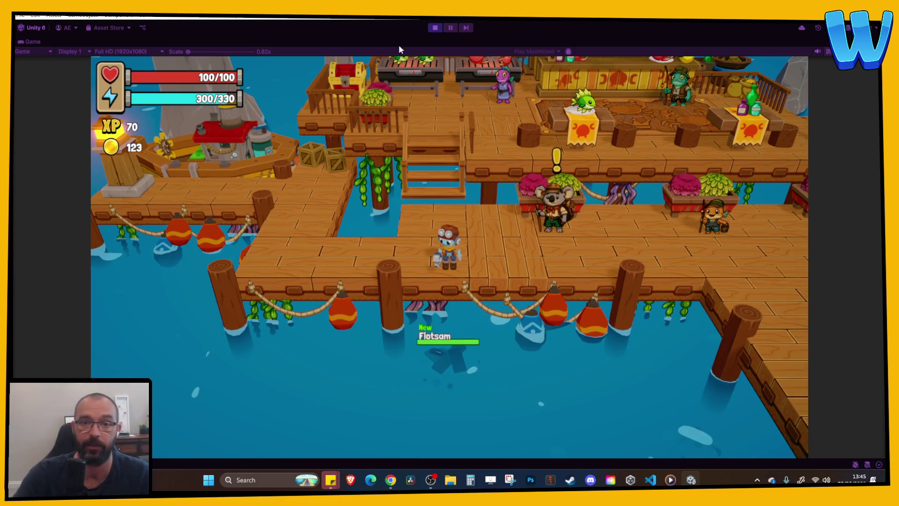
click(435, 28)
scroll(212, 418, down, 2)
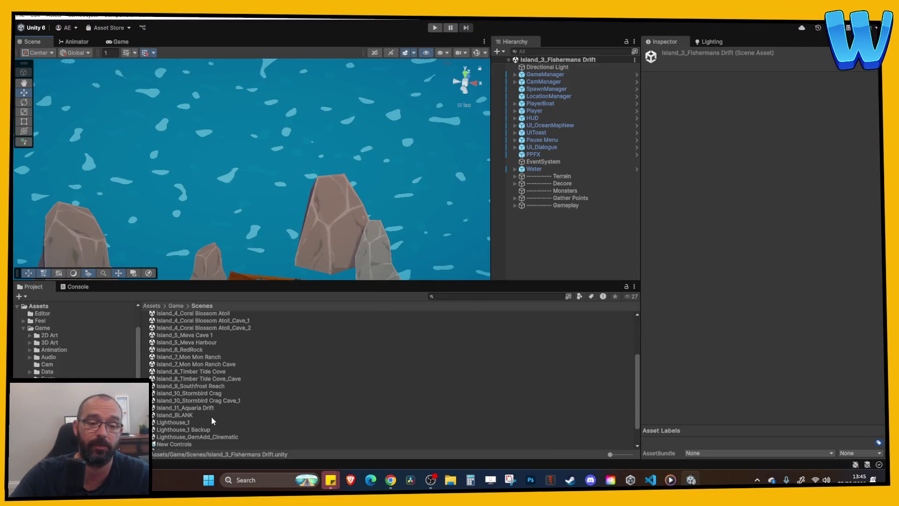
Find and select the Ocean_1 scene in the Assets/Game/Scenes folder.
scroll(192, 427, down, 2)
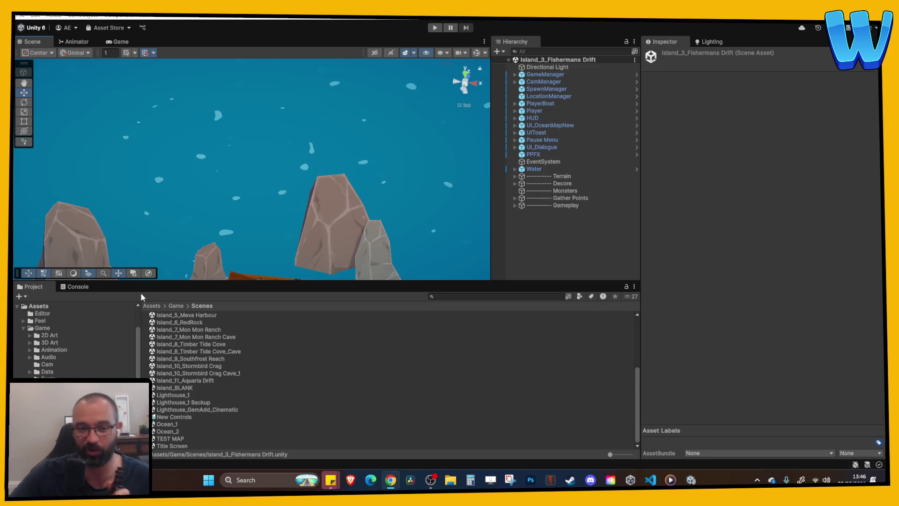
scroll(223, 403, up, 2)
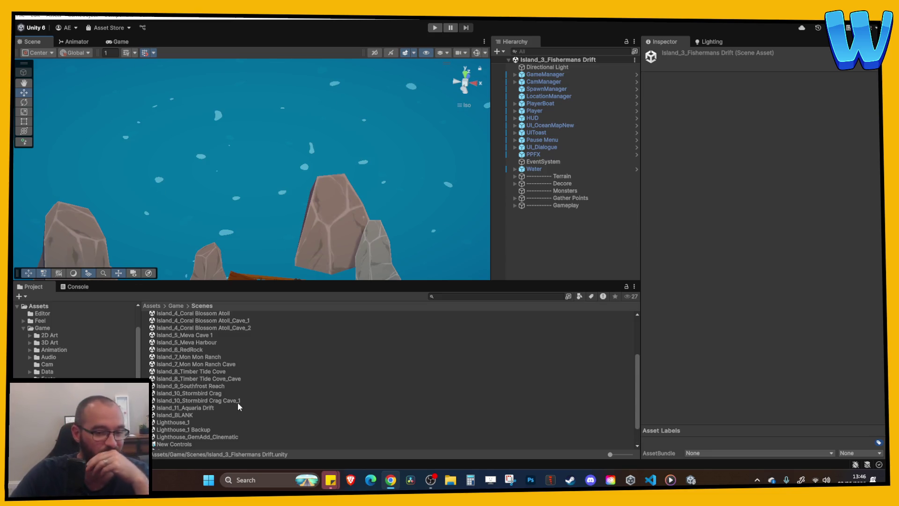
scroll(237, 391, up, 2)
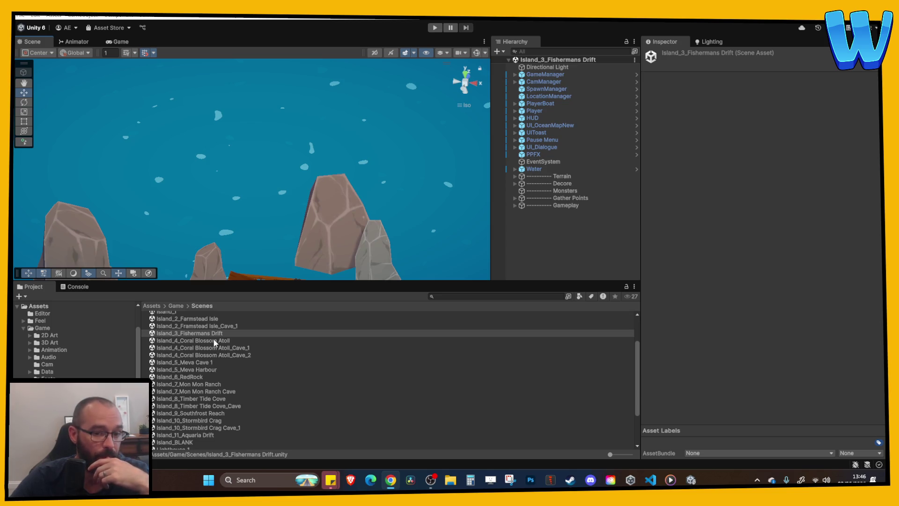
scroll(213, 379, down, 2)
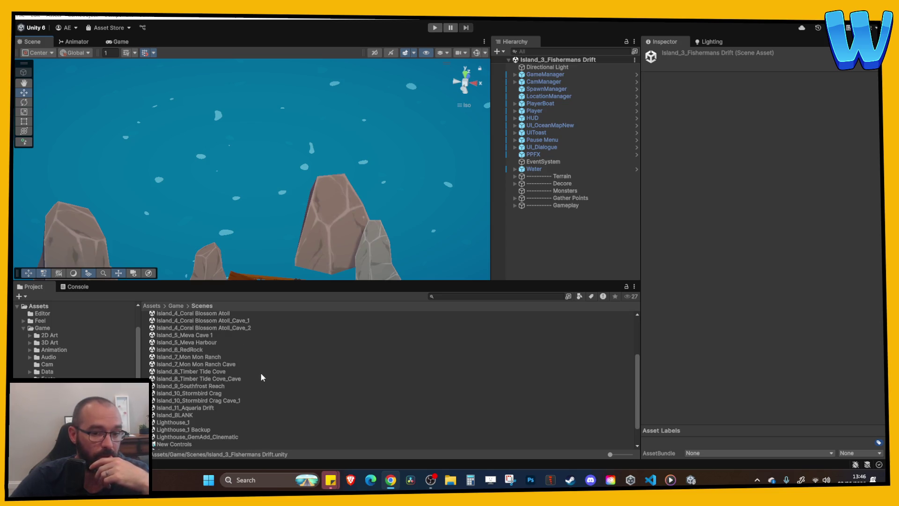
scroll(248, 383, down, 2)
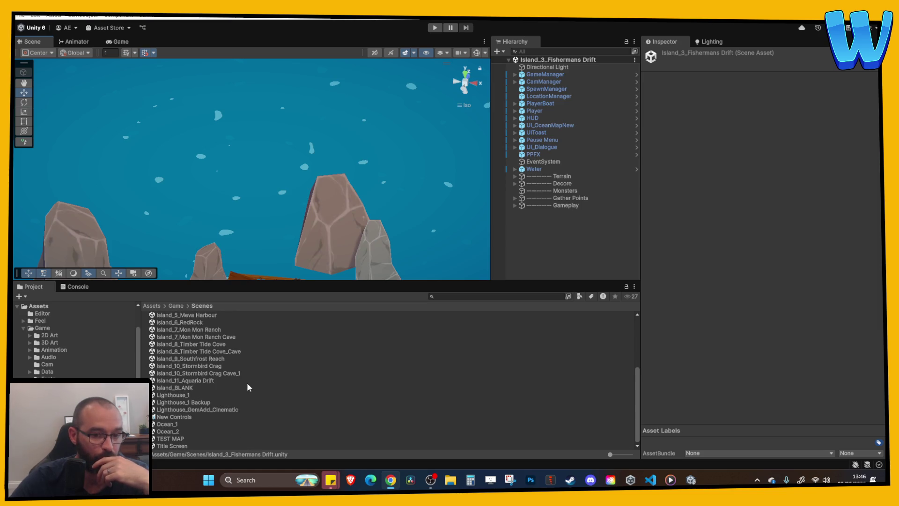
click(174, 424)
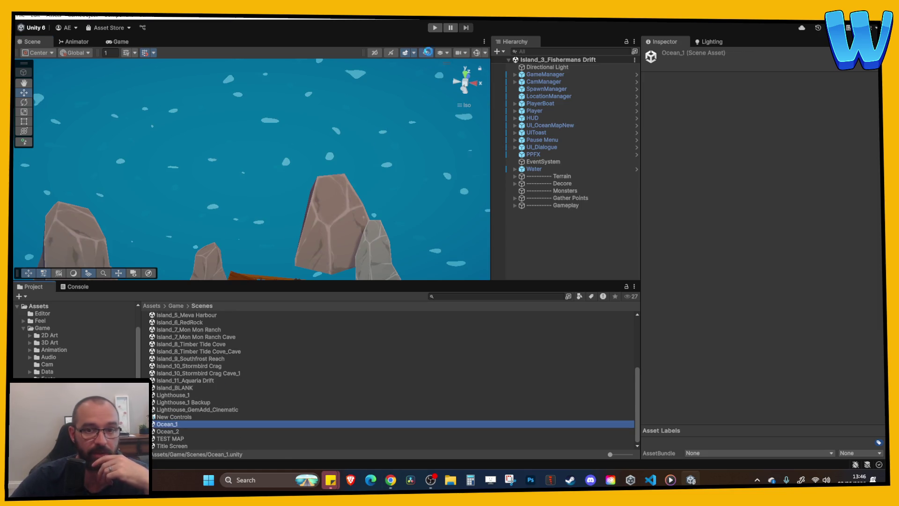
Play-test Ocean_1, sailing the boat and opening the world map to browse its tiles.
click(429, 28)
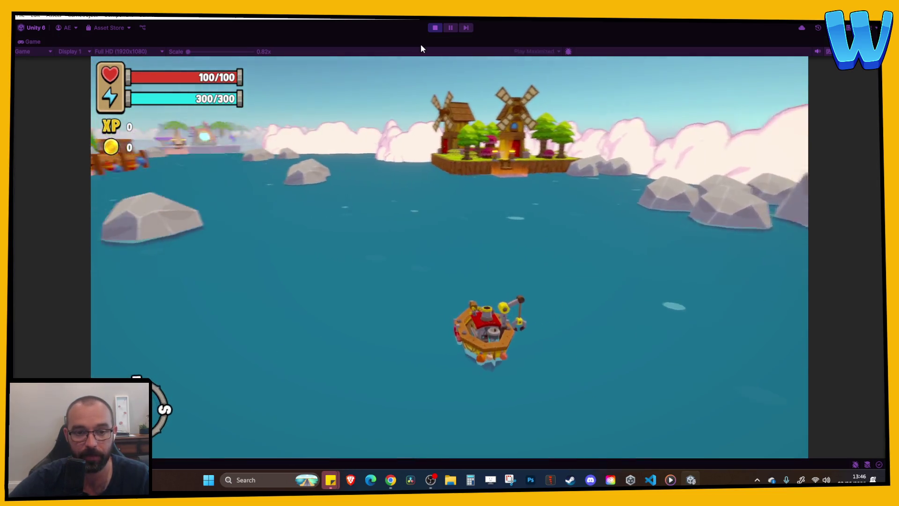
key(m)
key(Up)
key(Up)
key(Right)
key(Right)
key(Down)
key(Up)
key(Right)
key(Right)
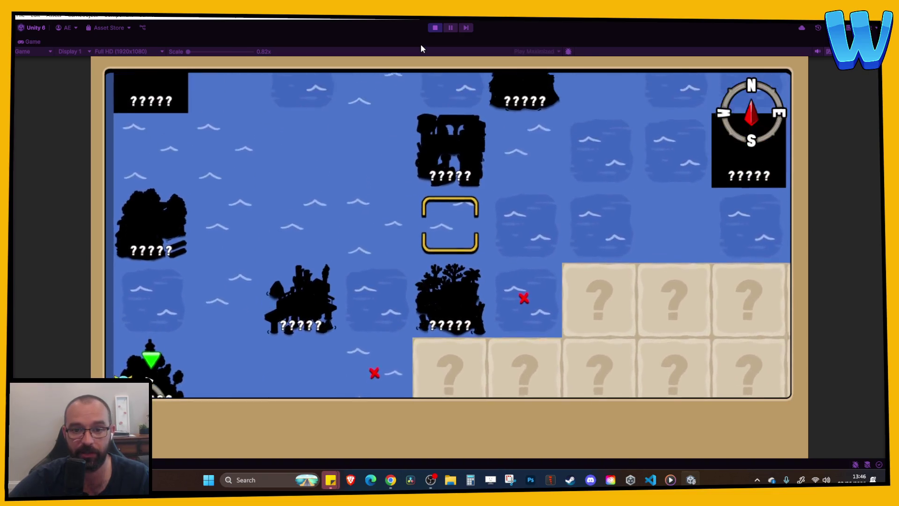
key(Right)
key(Right)
key(Right)
key(Right)
Step the map selection across more tiles, close the map and stop the play test.
key(Down)
key(Left)
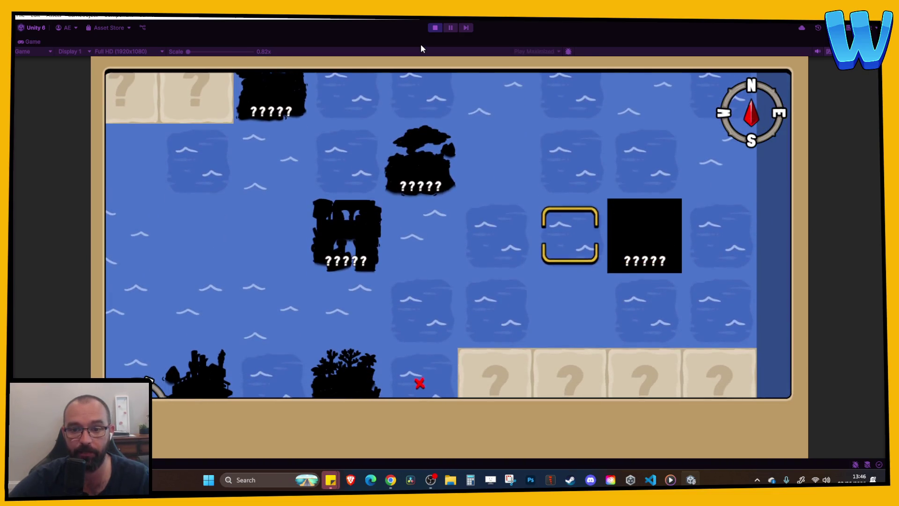
key(Left)
key(Down)
key(Up)
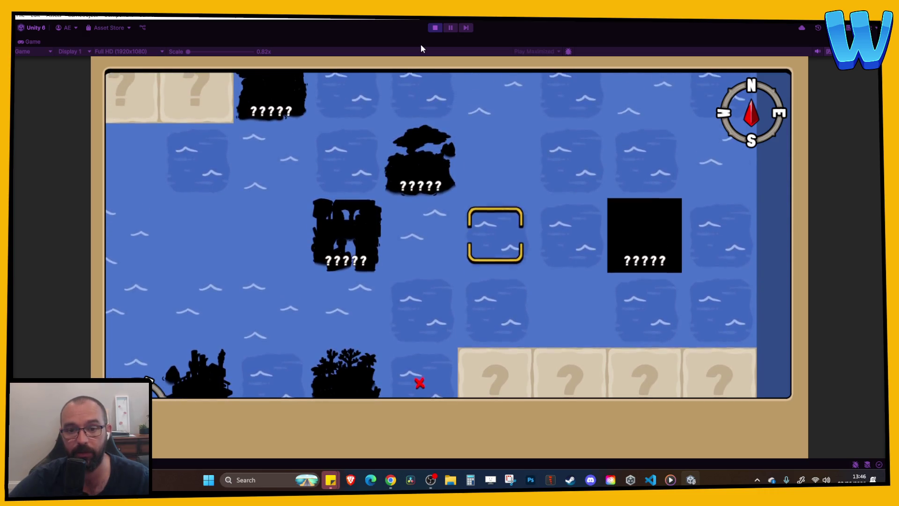
key(Left)
key(Down)
key(Left)
key(Left)
key(Up)
key(Escape)
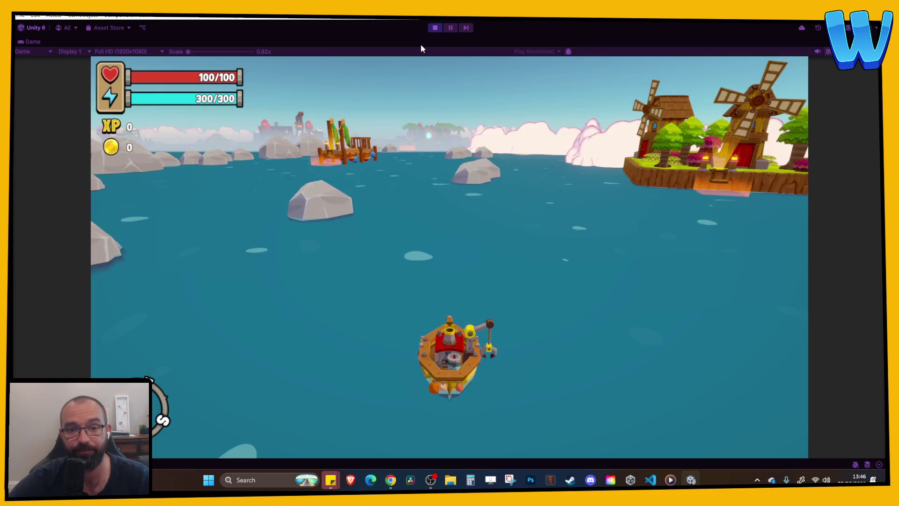
click(437, 29)
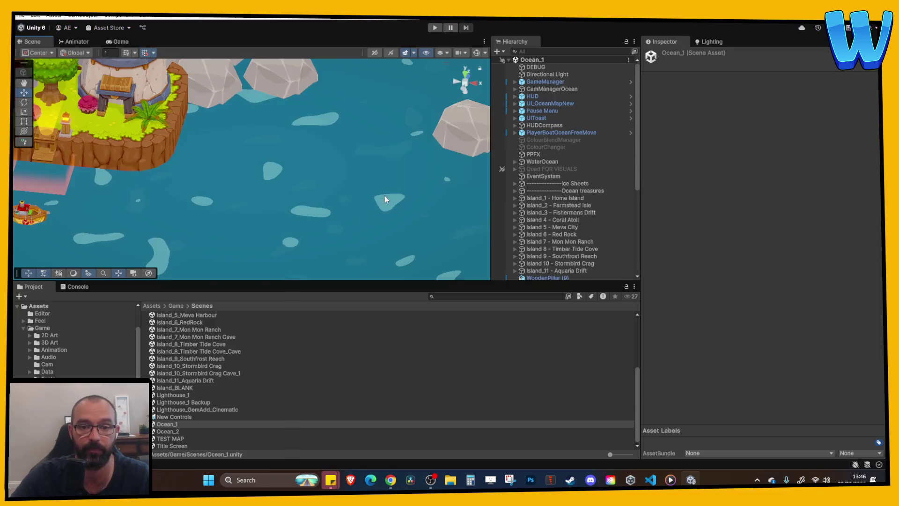
Zoom out to a top-down view and pan across Ocean_1's ice-walled island sections.
scroll(388, 196, down, 10)
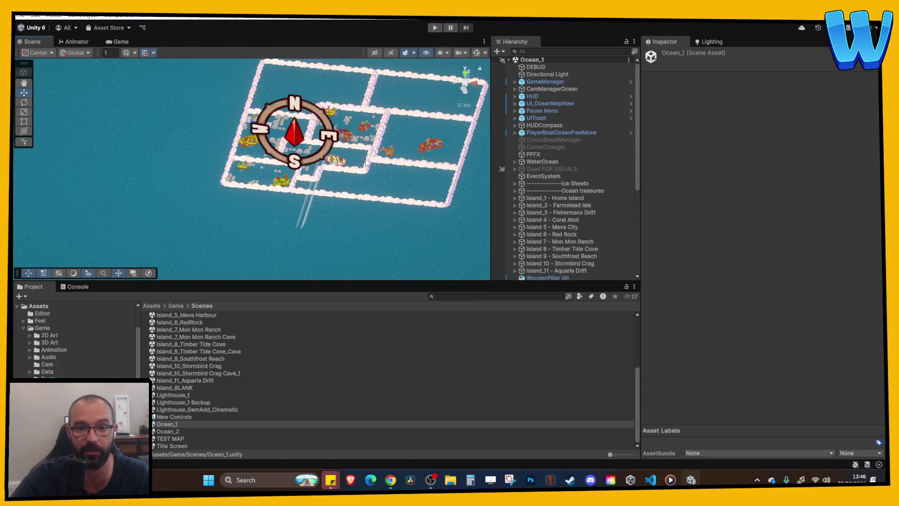
click(465, 77)
scroll(253, 169, up, 5)
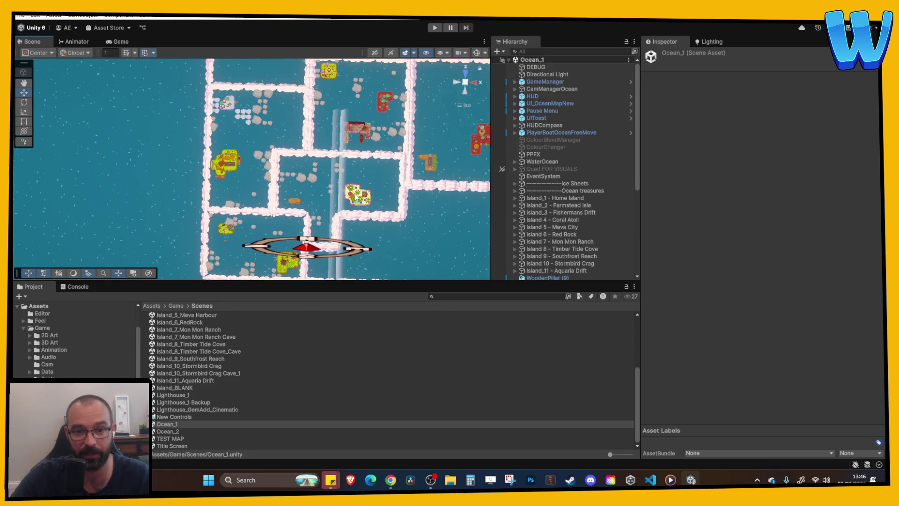
scroll(300, 217, down, 4)
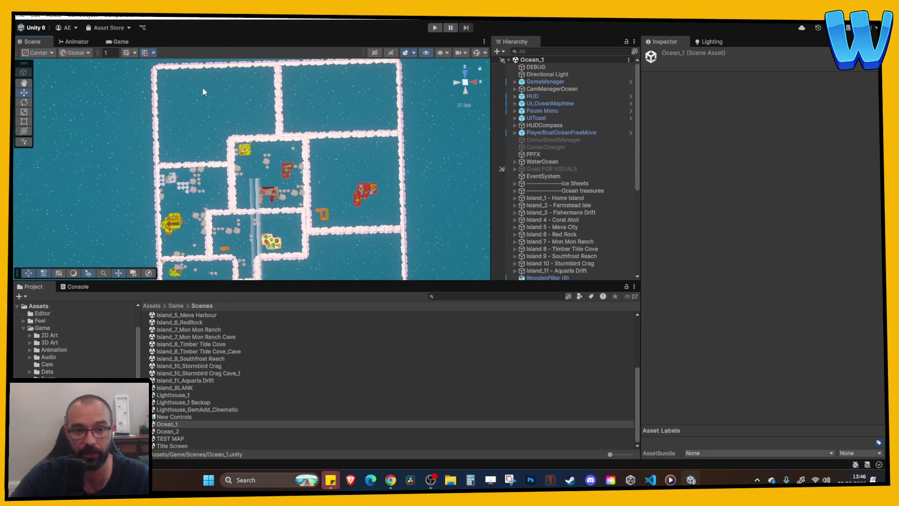
drag(358, 174, 370, 112)
drag(366, 150, 363, 218)
scroll(356, 140, down, 2)
scroll(352, 130, up, 2)
drag(338, 109, 351, 140)
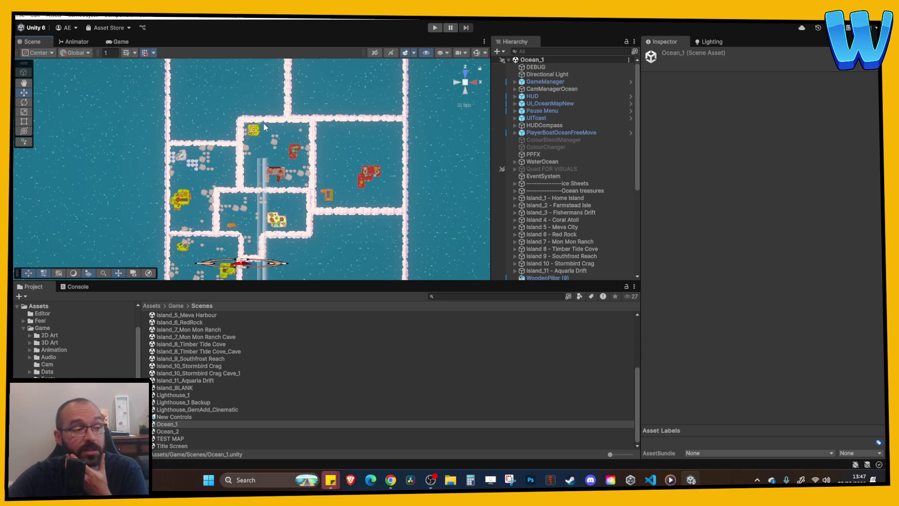
scroll(340, 203, up, 2)
drag(203, 80, 170, 122)
drag(167, 155, 171, 156)
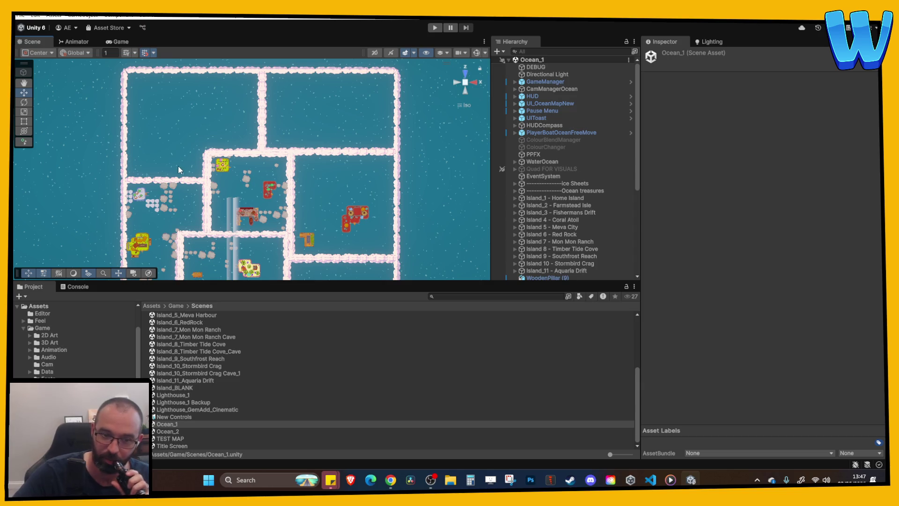
Locate the Island_9_Southfrost Reach scene in the Scenes folder and open it.
scroll(193, 178, down, 3)
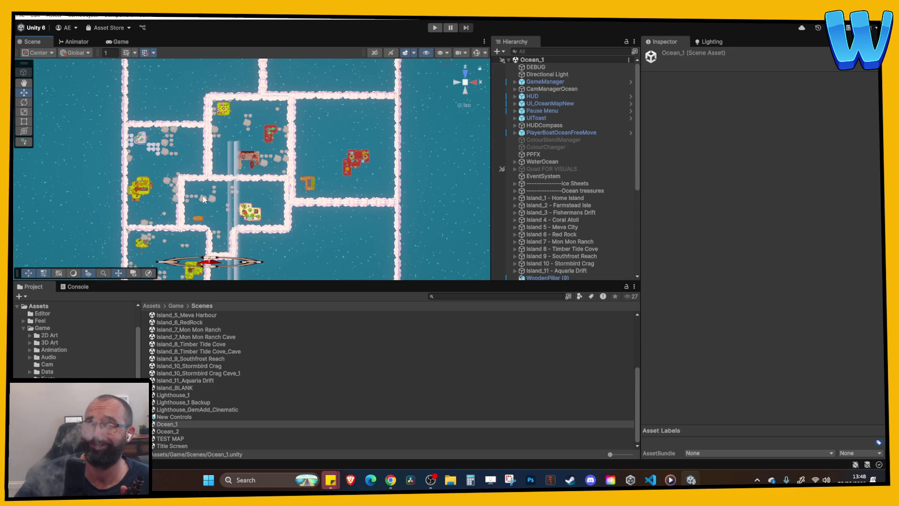
scroll(204, 199, up, 3)
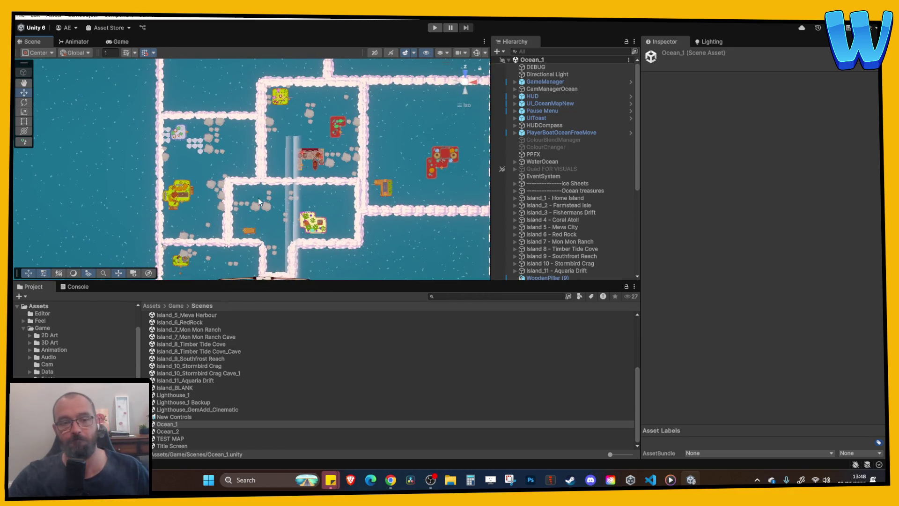
scroll(252, 174, up, 2)
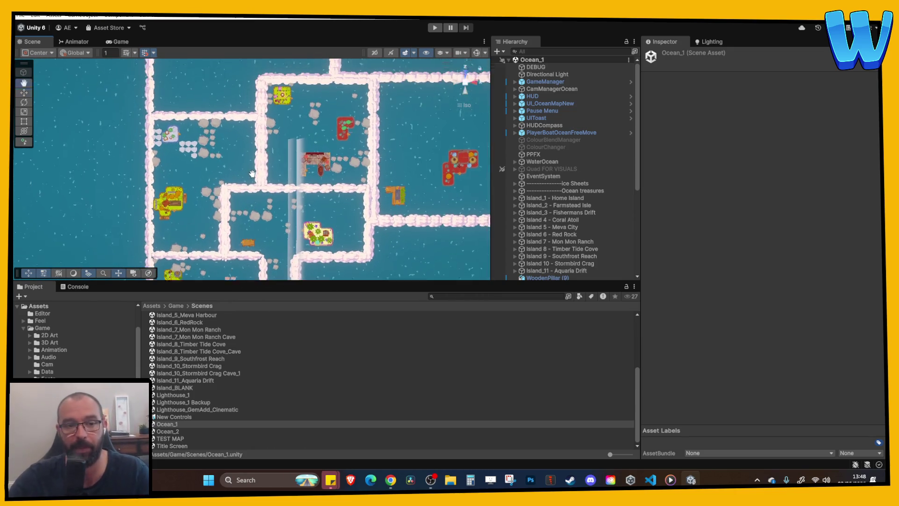
scroll(252, 175, down, 1)
scroll(181, 113, down, 1)
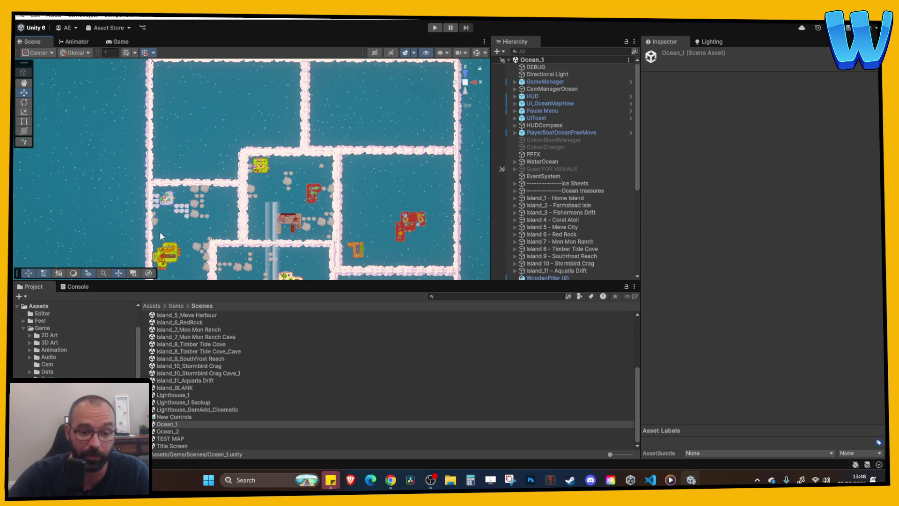
scroll(191, 388, up, 2)
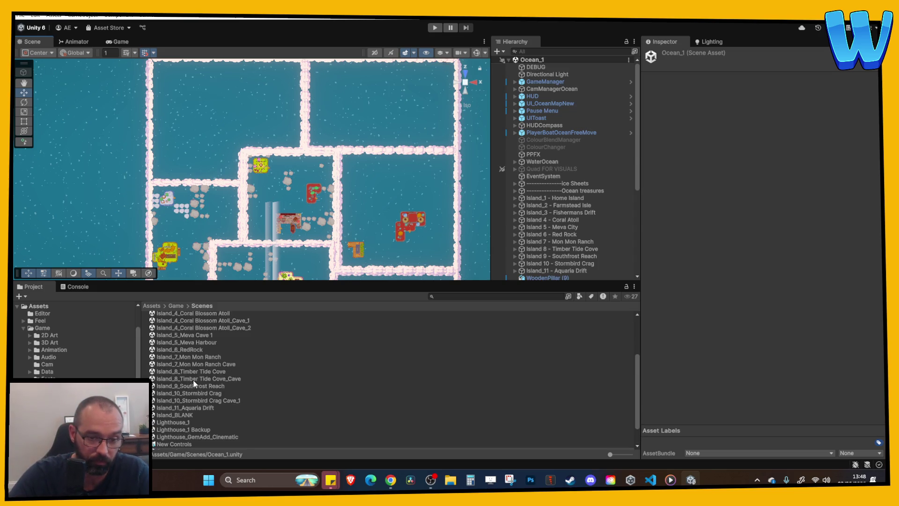
double_click(215, 387)
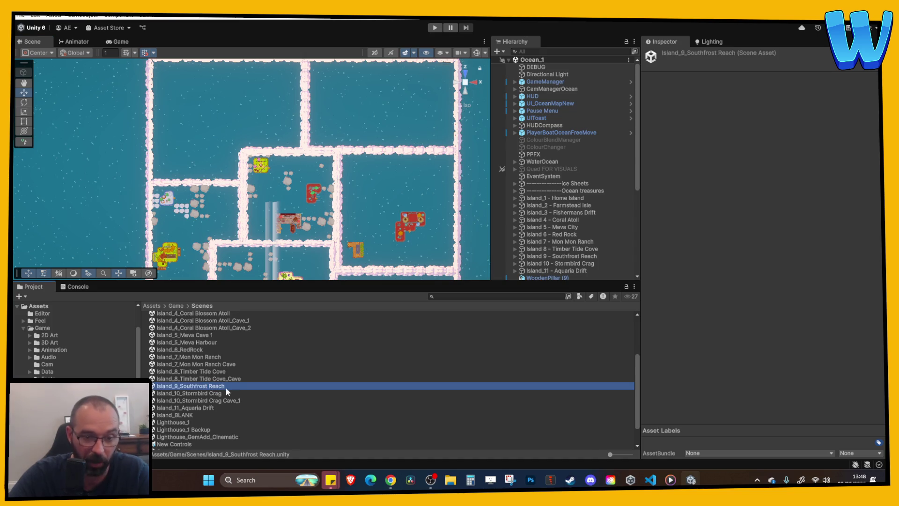
Play Southfrost Reach, walking the character right, down and left across the snowfield, then stop.
click(435, 28)
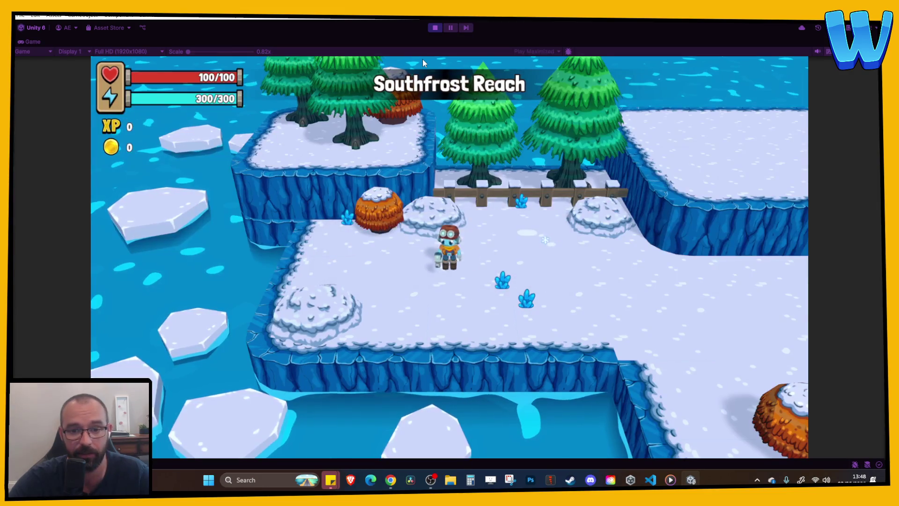
key(d)
key(d)
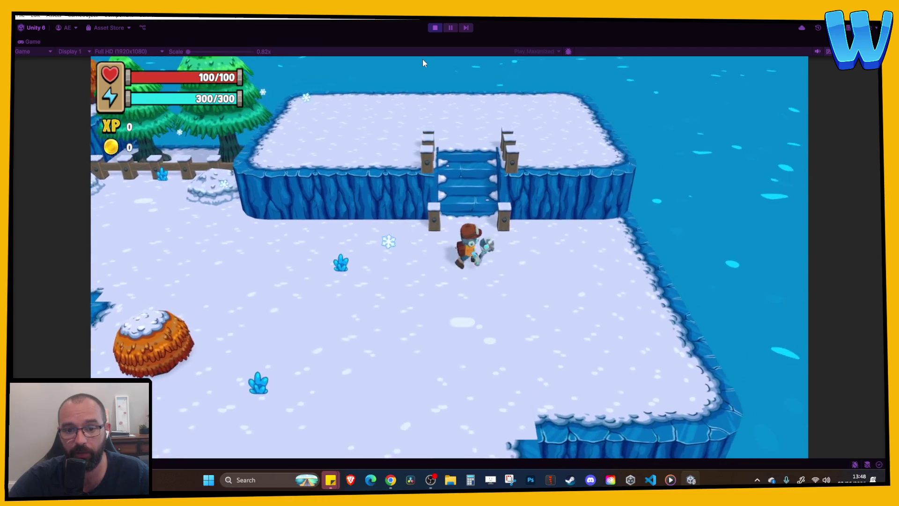
key(s)
key(a)
key(a)
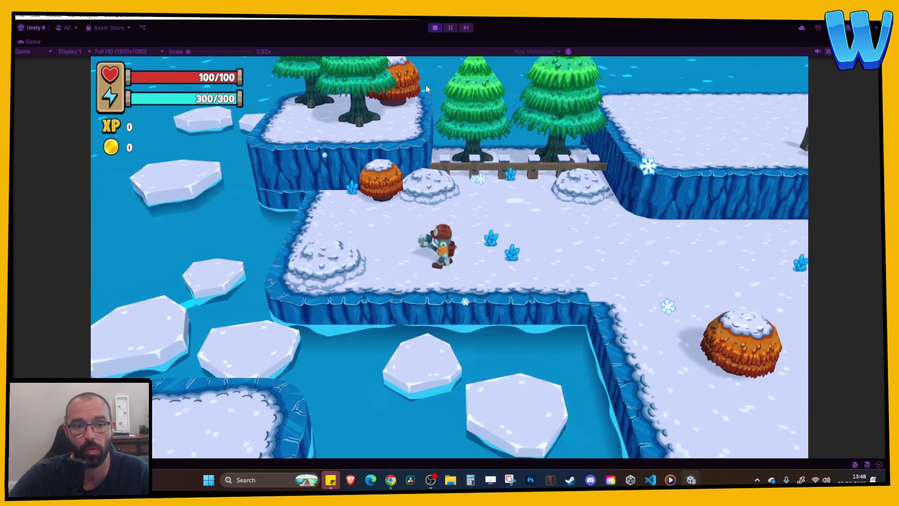
click(435, 28)
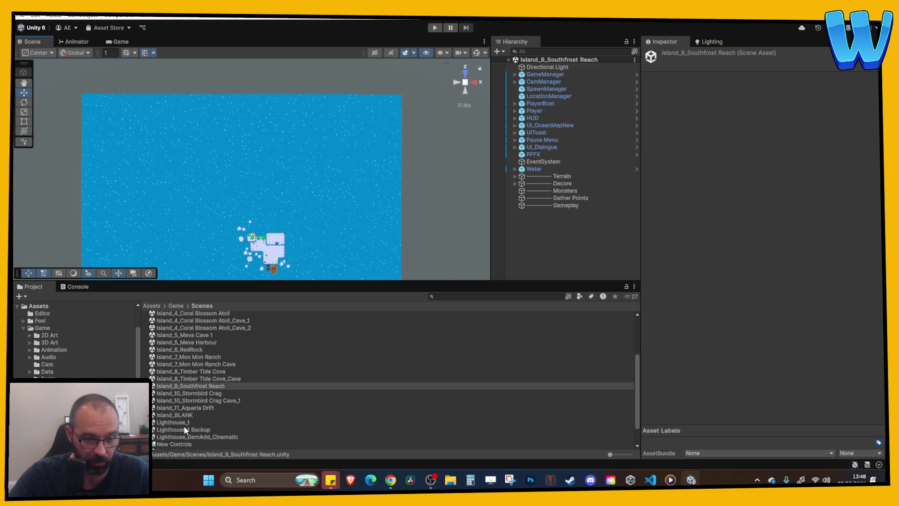
Reopen Ocean_1, then zoom and pan over its ice floes, rocks and snowy island.
scroll(186, 428, down, 2)
double_click(171, 424)
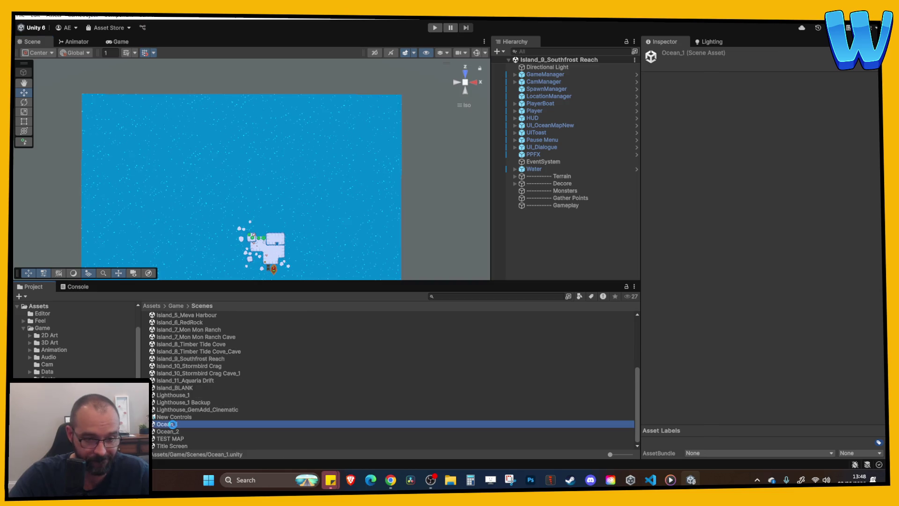
scroll(255, 182, up, 10)
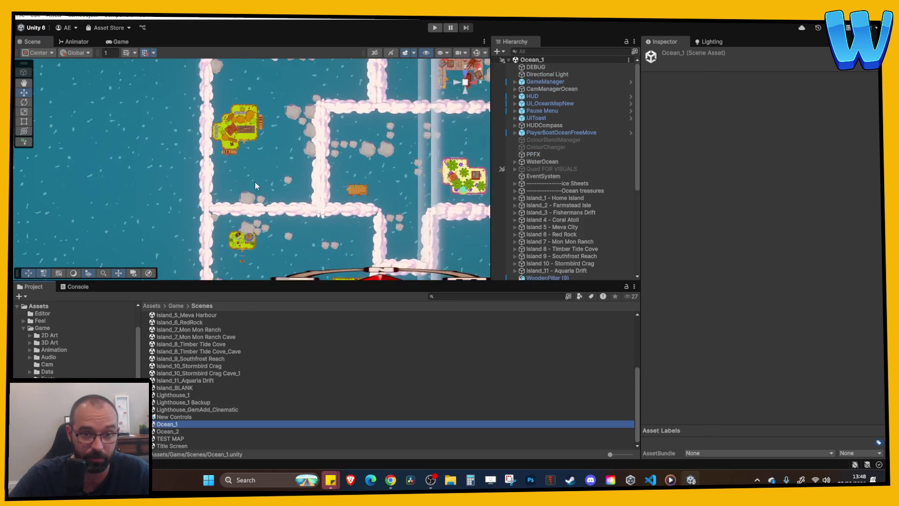
scroll(305, 105, up, 5)
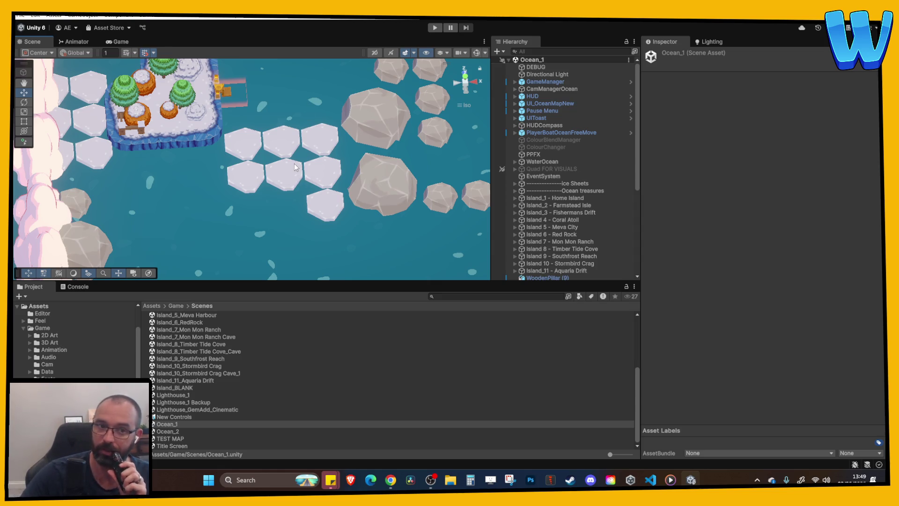
scroll(277, 182, down, 5)
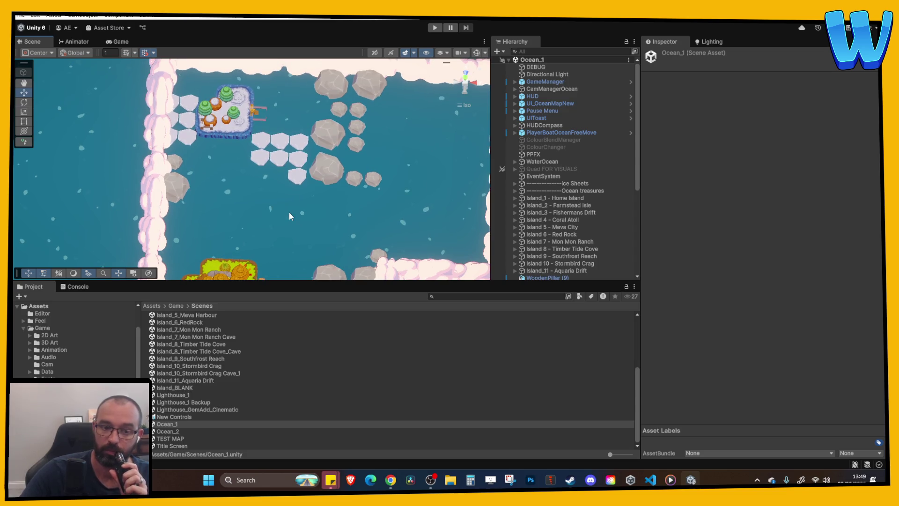
scroll(289, 213, down, 5)
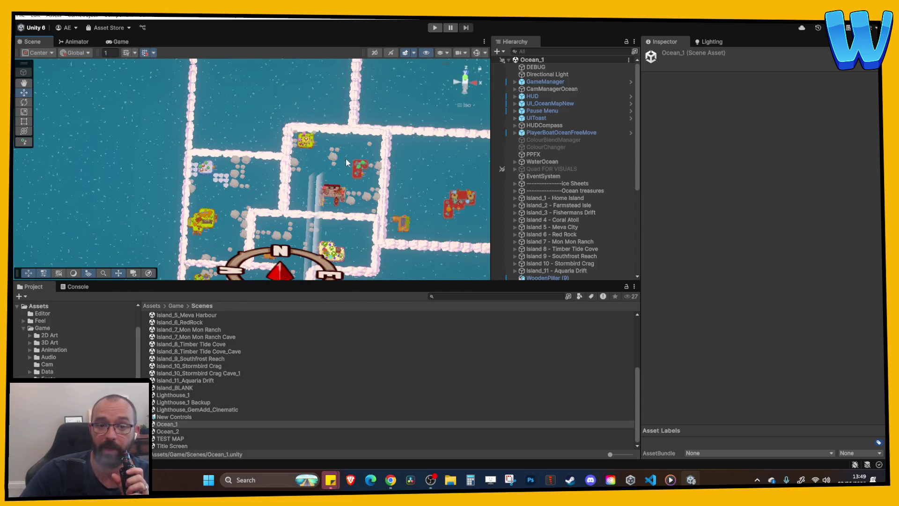
key(Right)
key(Up)
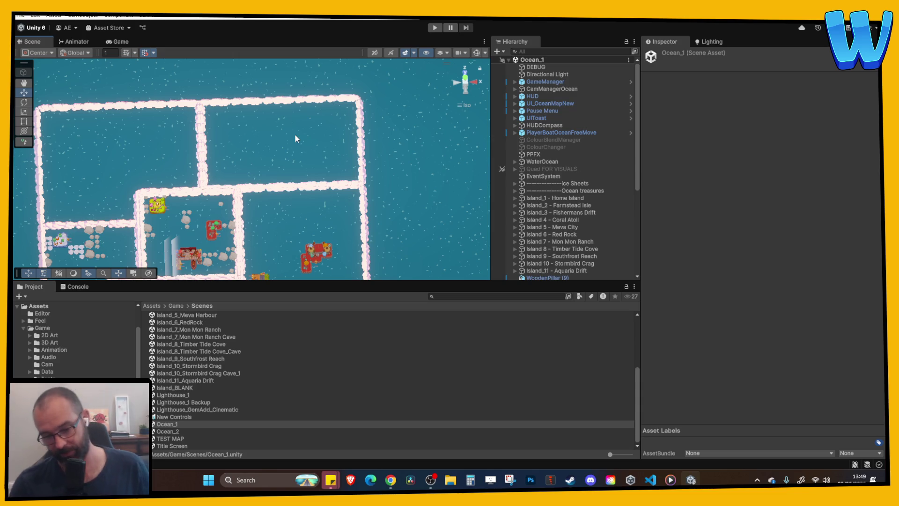
scroll(295, 138, down, 3)
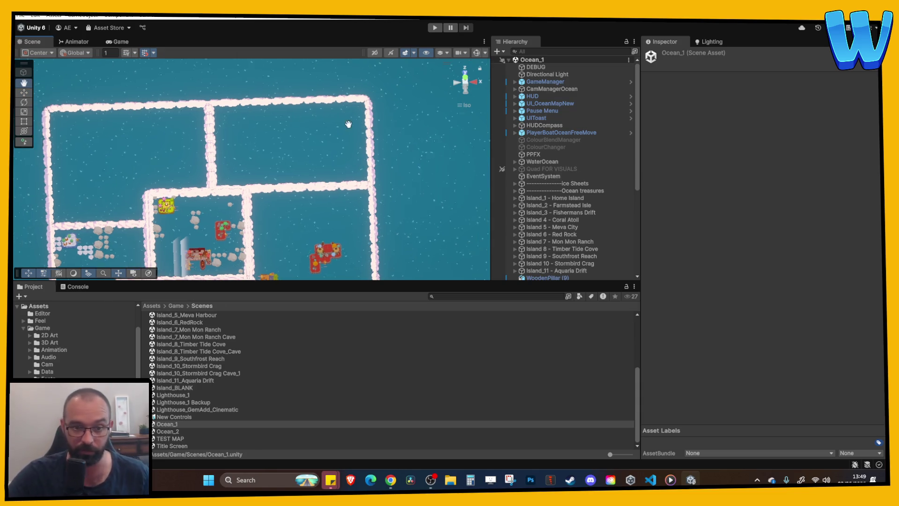
scroll(268, 193, up, 3)
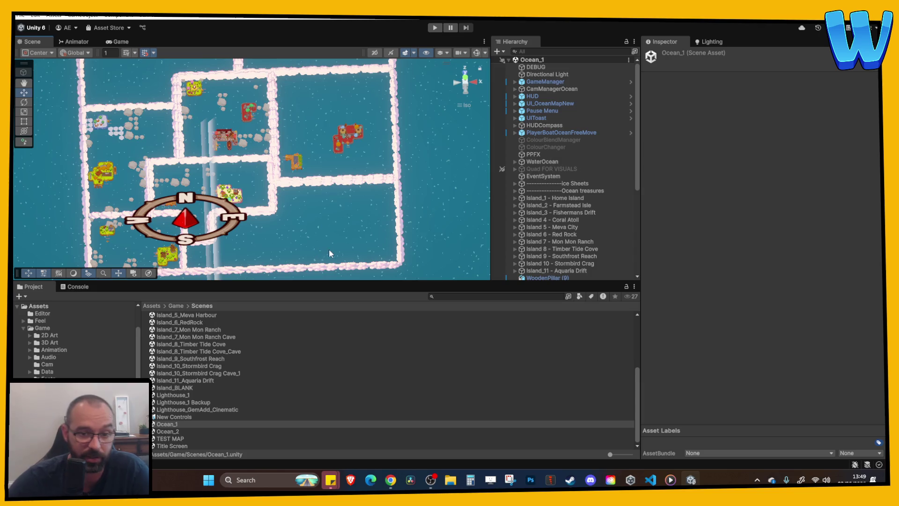
scroll(319, 246, up, 3)
scroll(362, 198, up, 2)
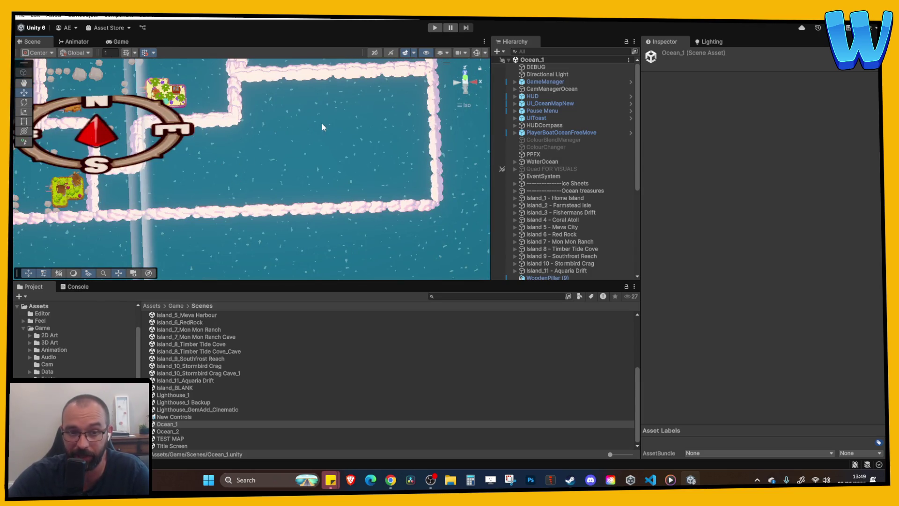
drag(283, 161, 280, 175)
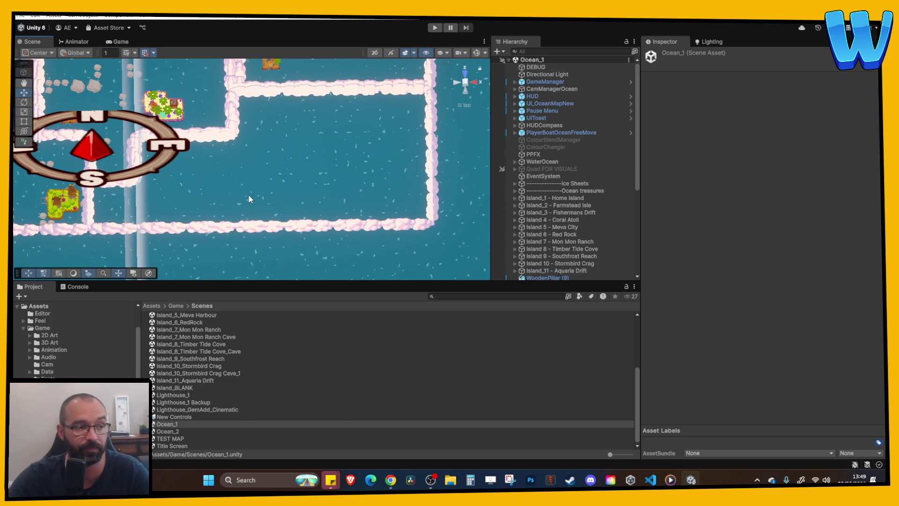
scroll(248, 194, down, 5)
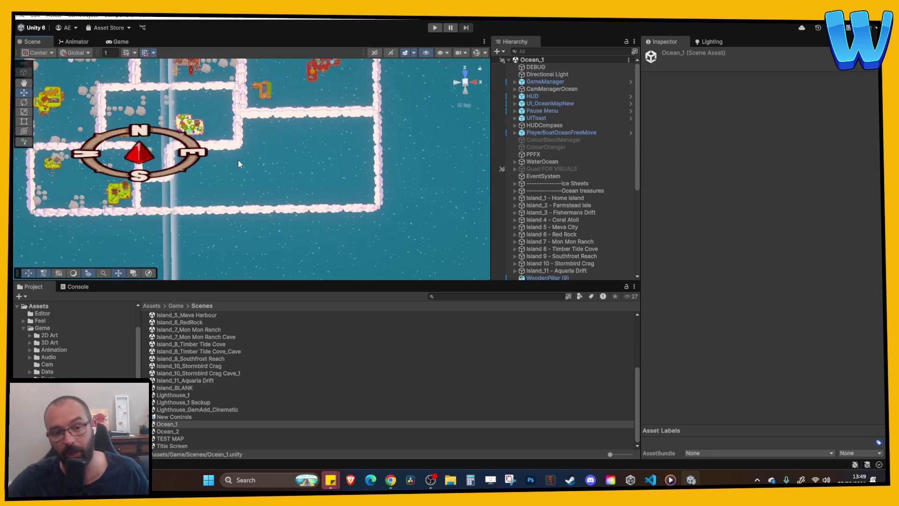
scroll(218, 209, up, 2)
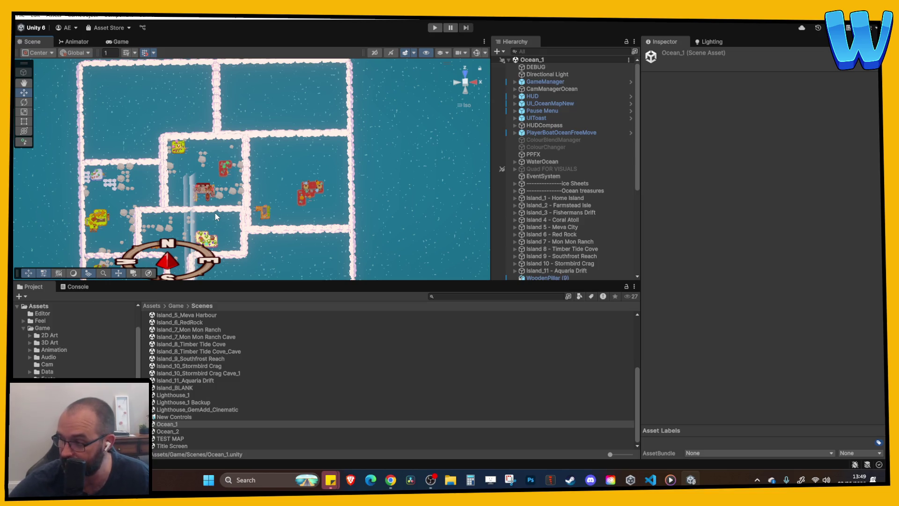
scroll(215, 212, up, 3)
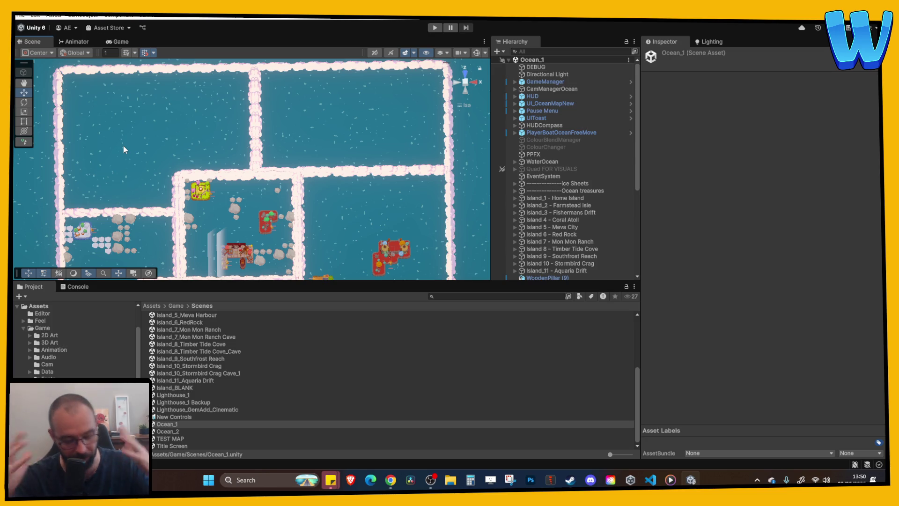
scroll(123, 145, down, 3)
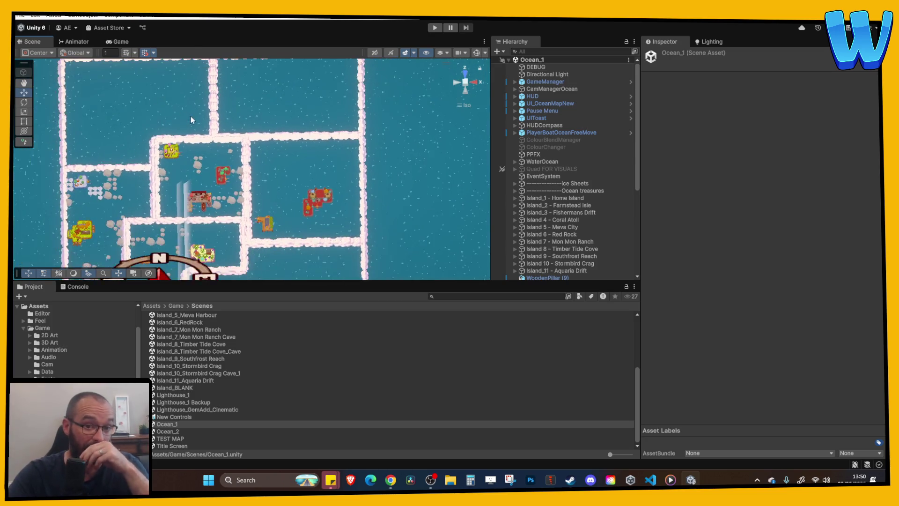
scroll(269, 148, down, 2)
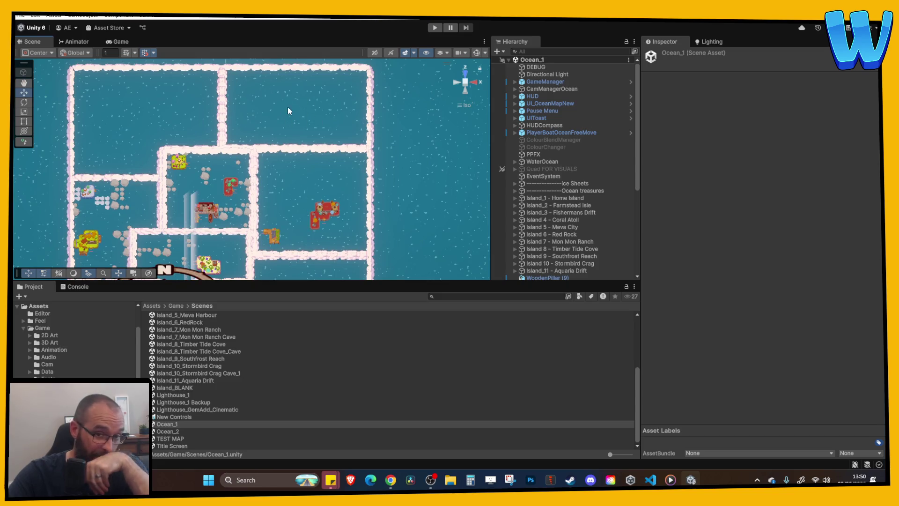
scroll(288, 107, down, 2)
scroll(307, 110, up, 1)
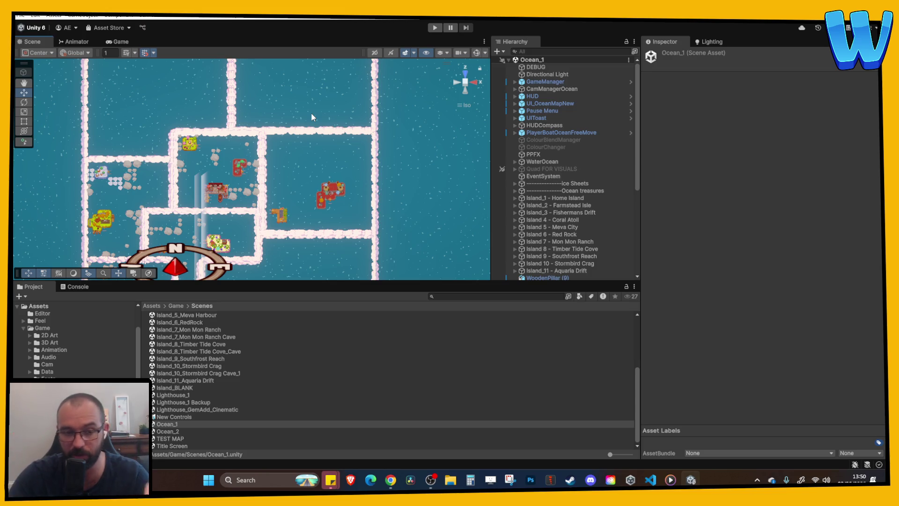
scroll(311, 113, down, 2)
scroll(221, 264, up, 1)
key(w)
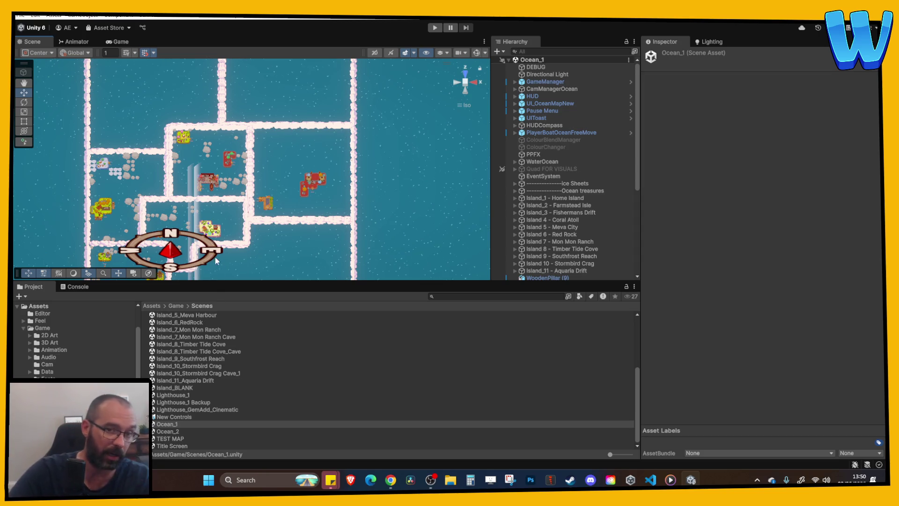
key(Up)
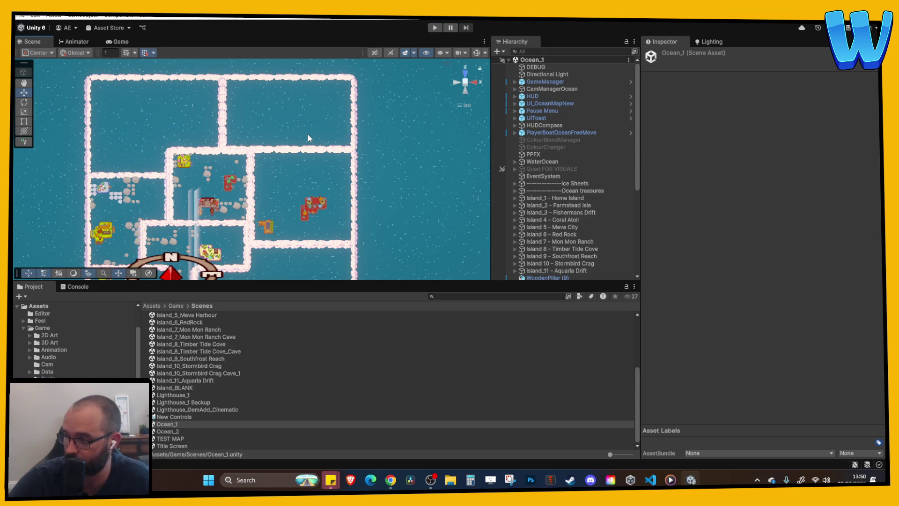
key(Down)
key(Down)
key(Down)
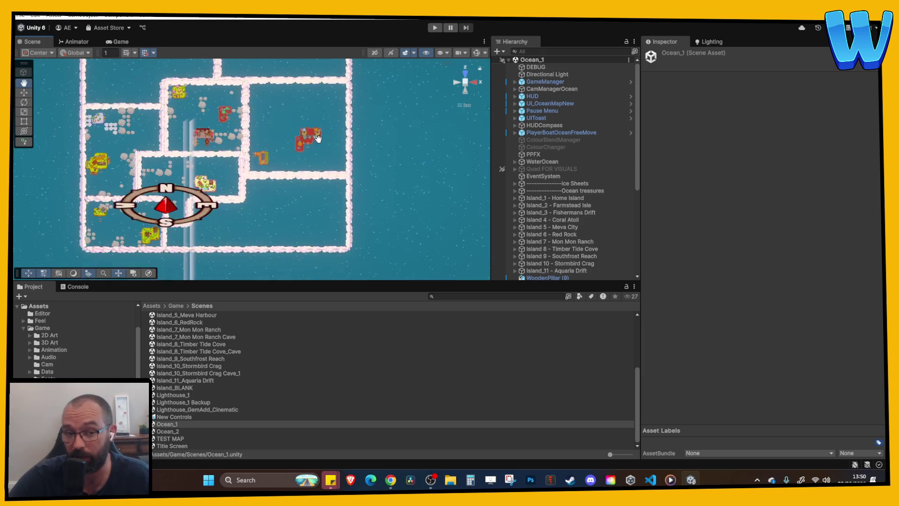
scroll(319, 142, up, 5)
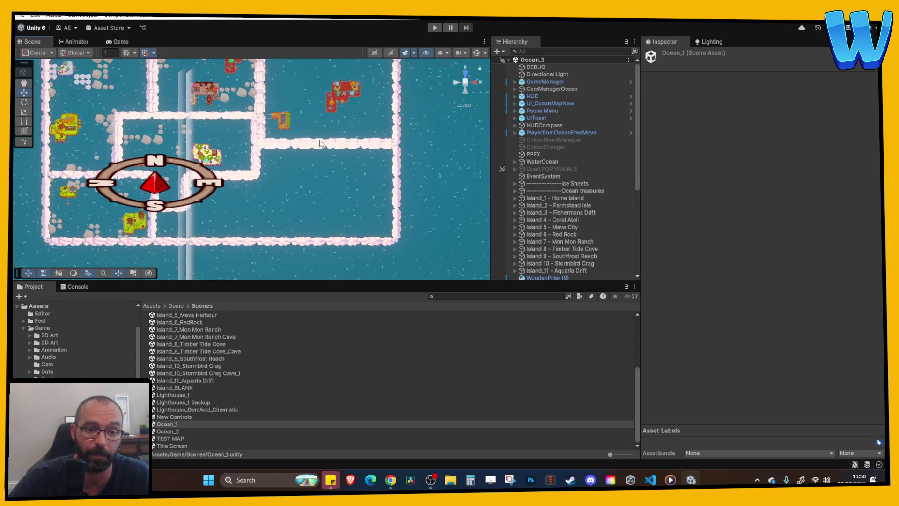
scroll(277, 187, down, 2)
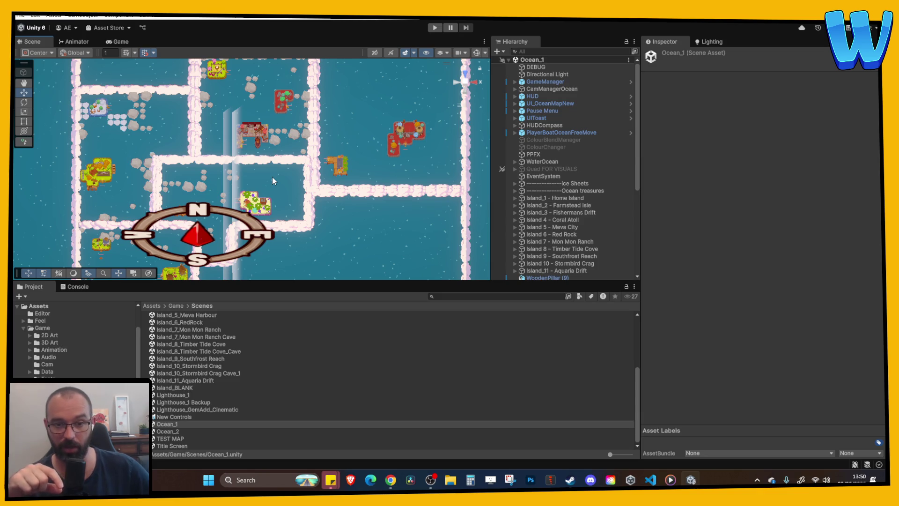
mouse_move(272, 176)
mouse_down()
mouse_move(219, 192)
mouse_move(230, 204)
mouse_move(280, 165)
mouse_move(337, 225)
mouse_up()
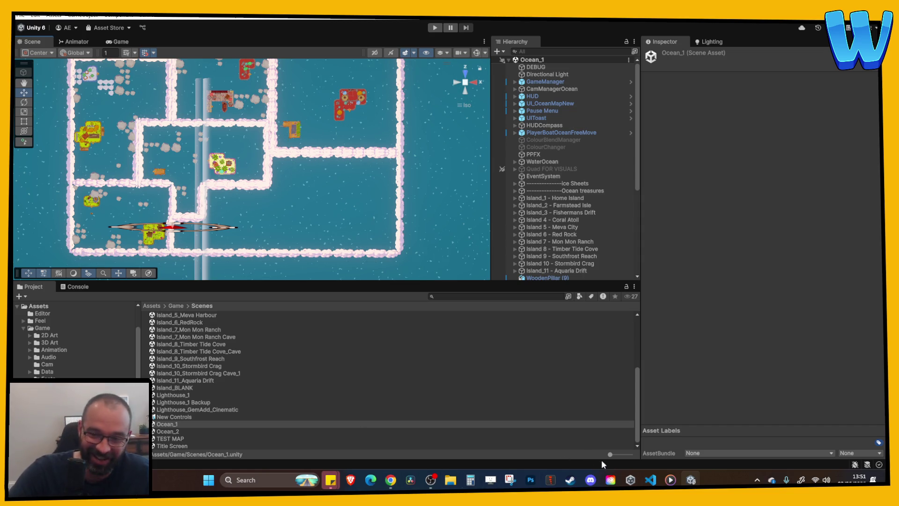
click(671, 479)
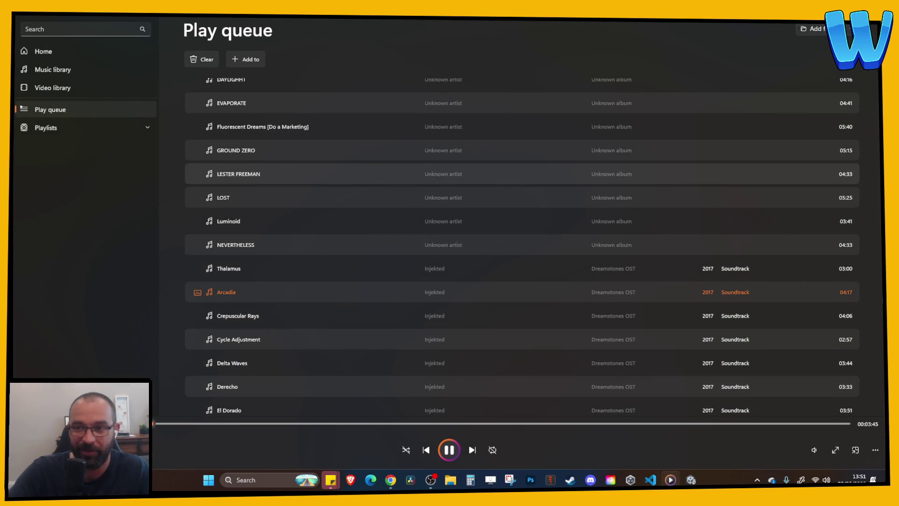
key(alt+Tab)
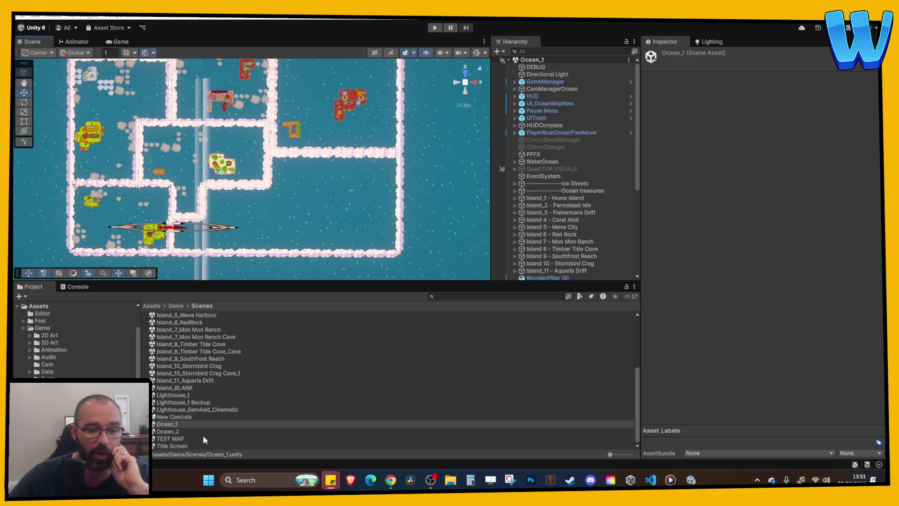
Open Title Screen, choose Start to reach the New Game save slots, back out, and stop playing.
double_click(172, 446)
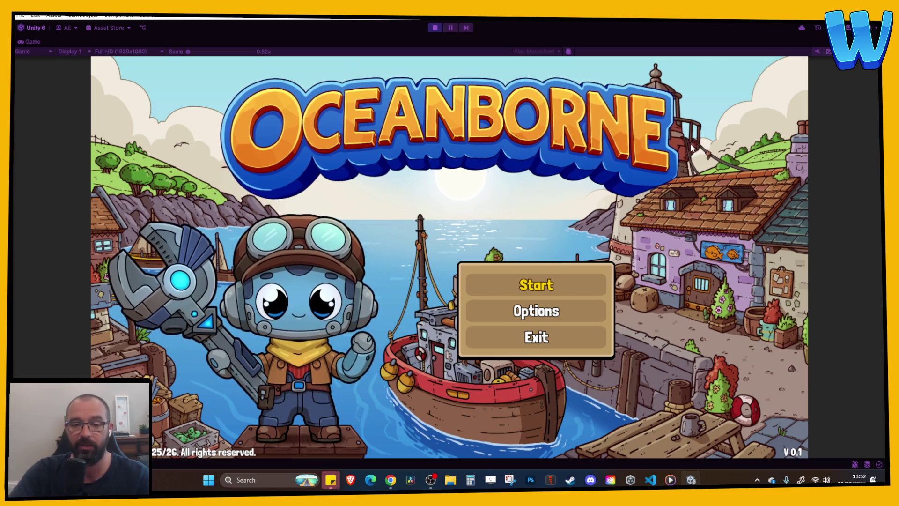
key(Down)
key(Up)
key(Return)
key(Down)
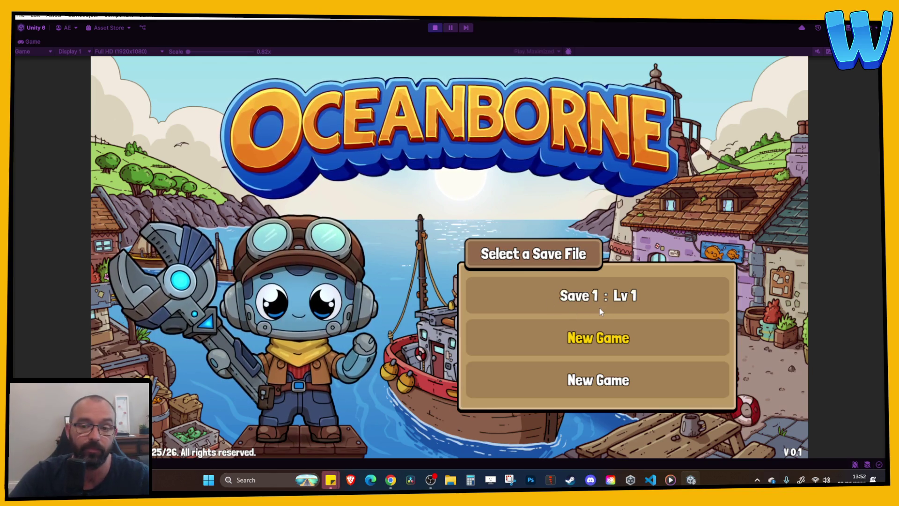
key(Escape)
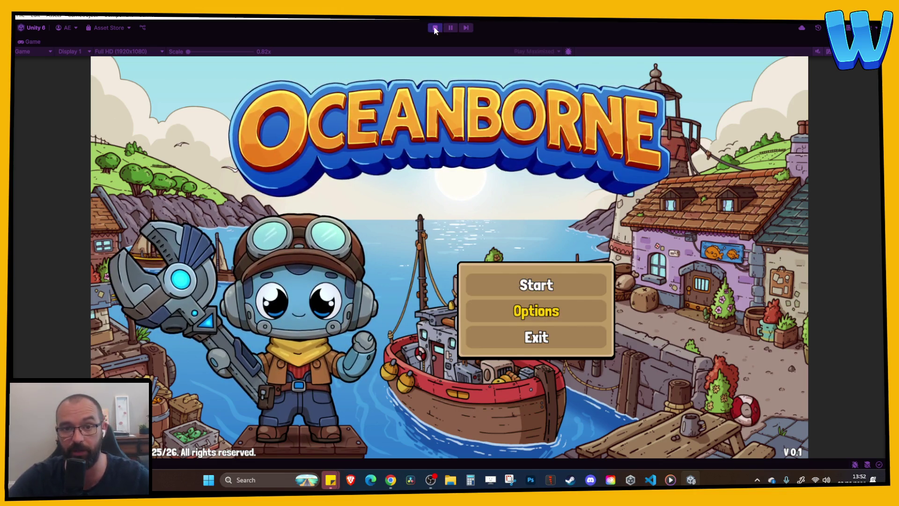
key(ctrl+p)
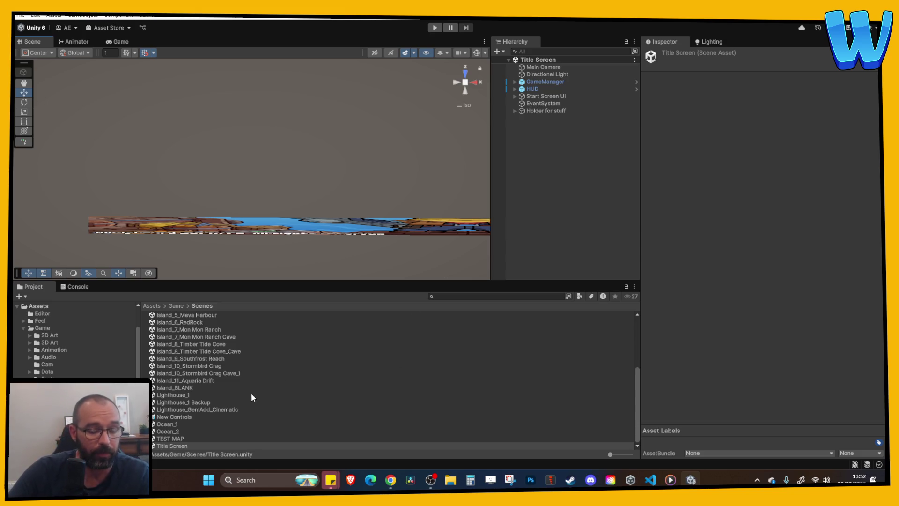
Open Island_10_Stormbird Crag, orbit to an angled view and frame a rock tile on the upper tower.
double_click(214, 366)
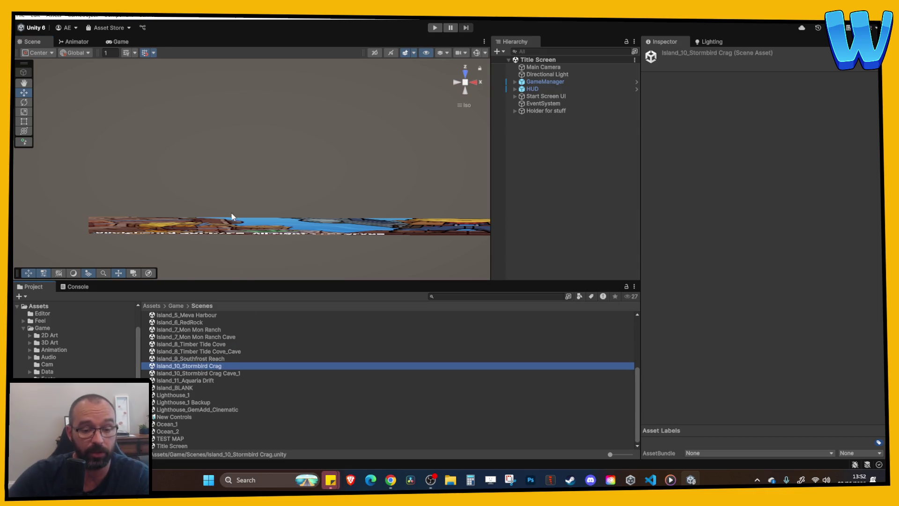
scroll(231, 212, up, 3)
mouse_move(254, 227)
mouse_down()
mouse_move(255, 207)
mouse_move(278, 221)
mouse_move(356, 214)
mouse_up()
scroll(356, 213, up, 8)
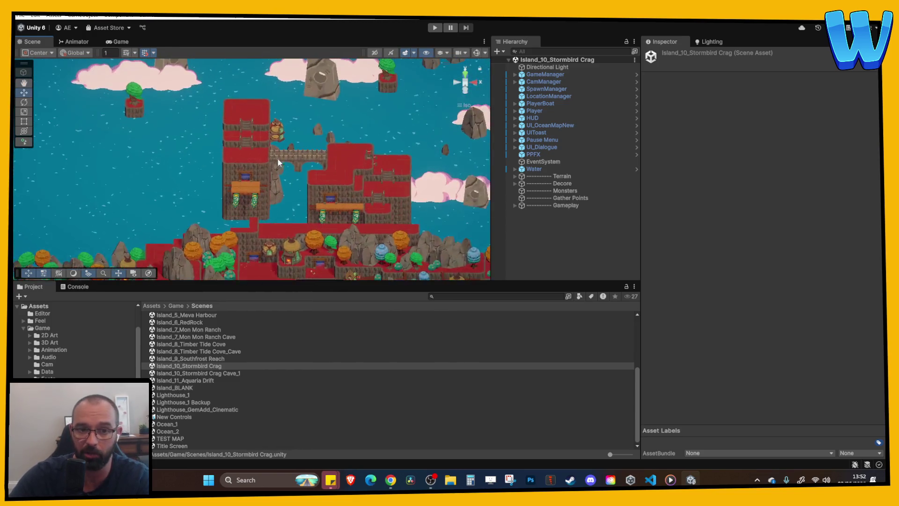
click(247, 106)
key(f)
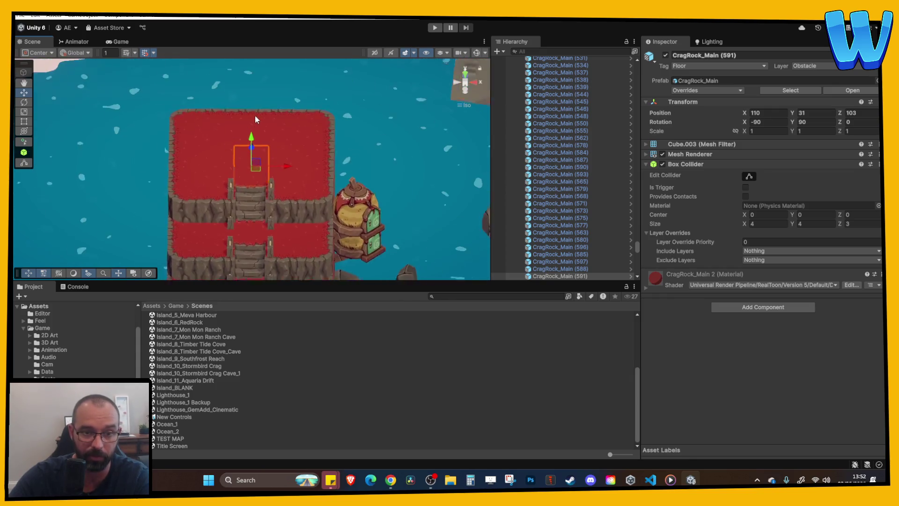
mouse_move(295, 167)
mouse_down()
mouse_move(332, 166)
mouse_move(362, 122)
mouse_move(387, 164)
mouse_move(313, 185)
mouse_move(242, 177)
mouse_move(316, 192)
mouse_move(241, 184)
mouse_move(308, 171)
mouse_move(338, 190)
mouse_move(271, 131)
mouse_move(281, 140)
mouse_move(267, 143)
mouse_move(281, 150)
mouse_up()
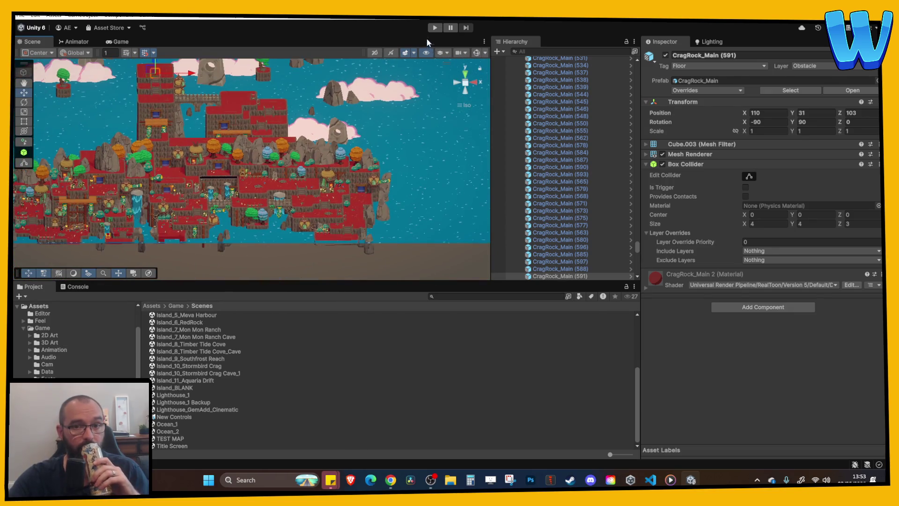
Play Stormbird Crag, walking past the waterfalls, over the stone bridge and down the stairs.
click(435, 28)
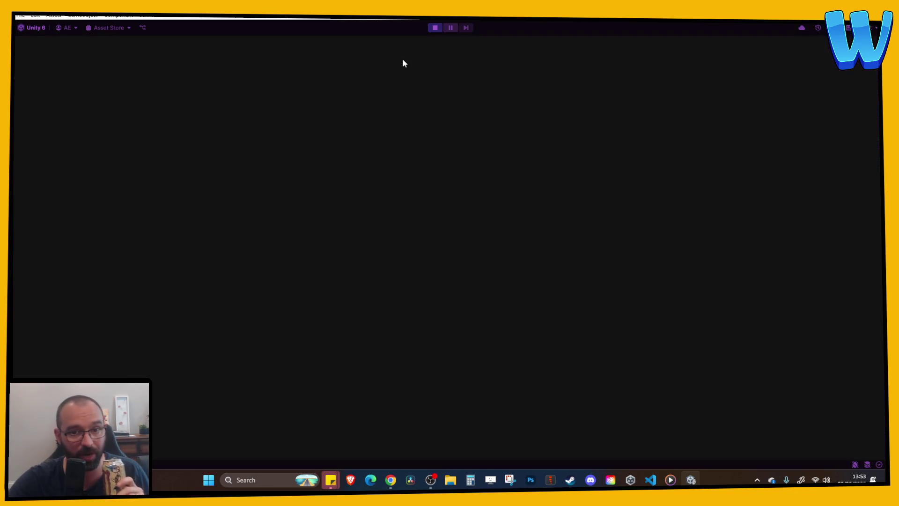
key(d)
key(w)
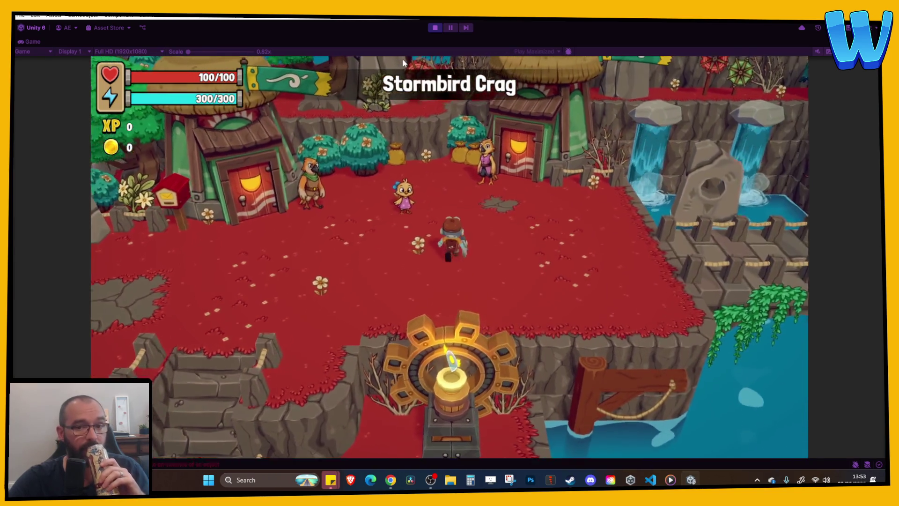
key(d)
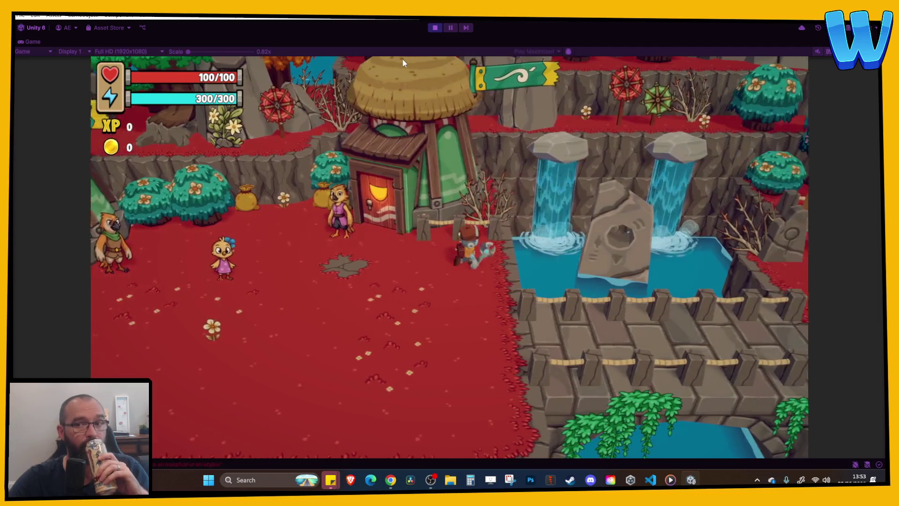
key(d)
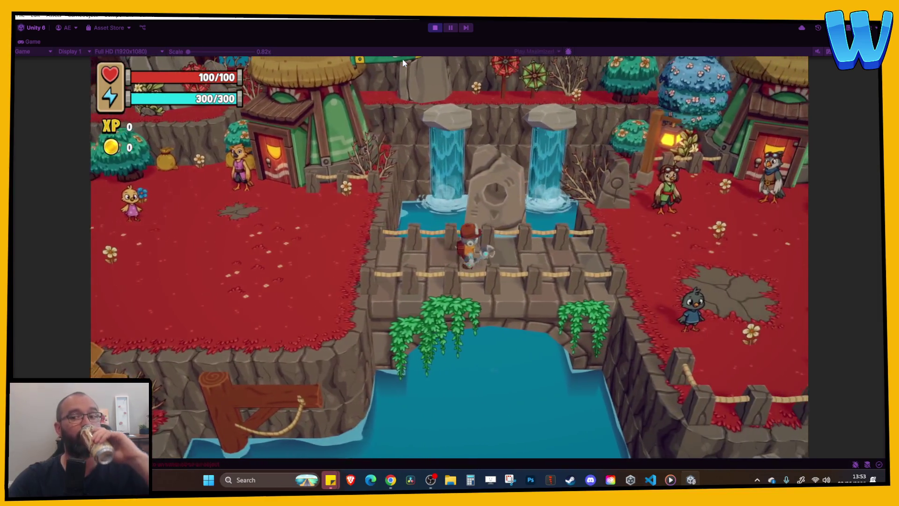
key(d)
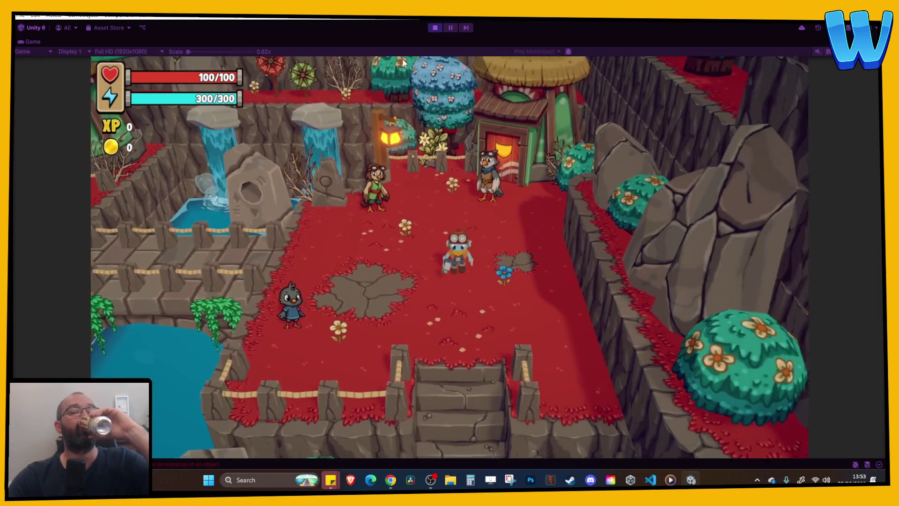
key(s)
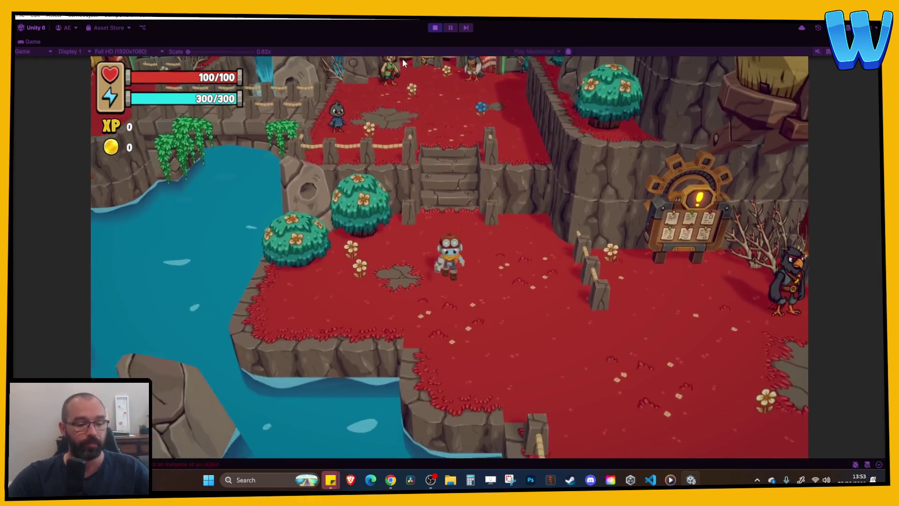
Check the broken elevator's repair needs, cross the red plateau, then stop the test.
key(d)
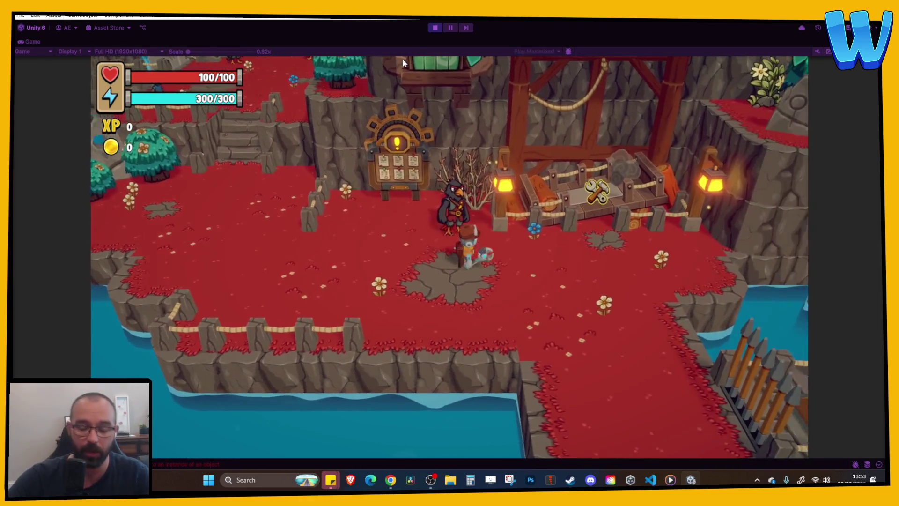
key(d)
key(w)
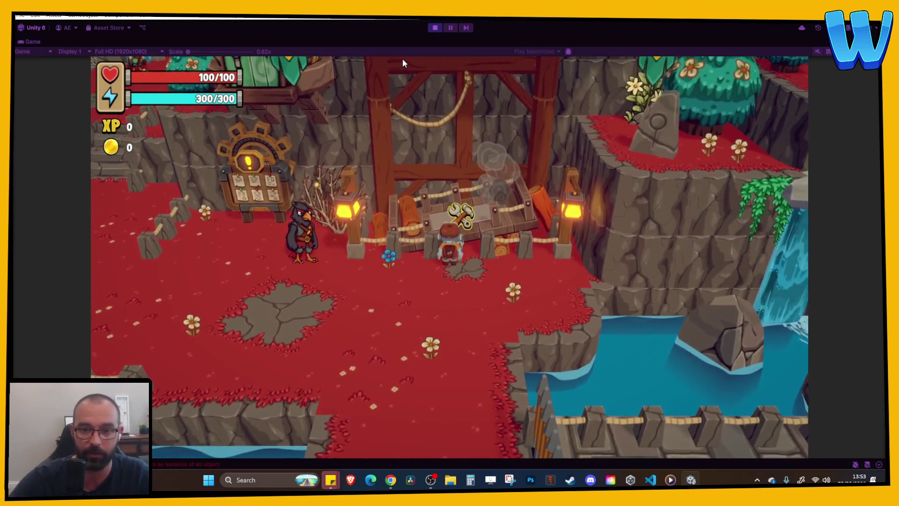
key(e)
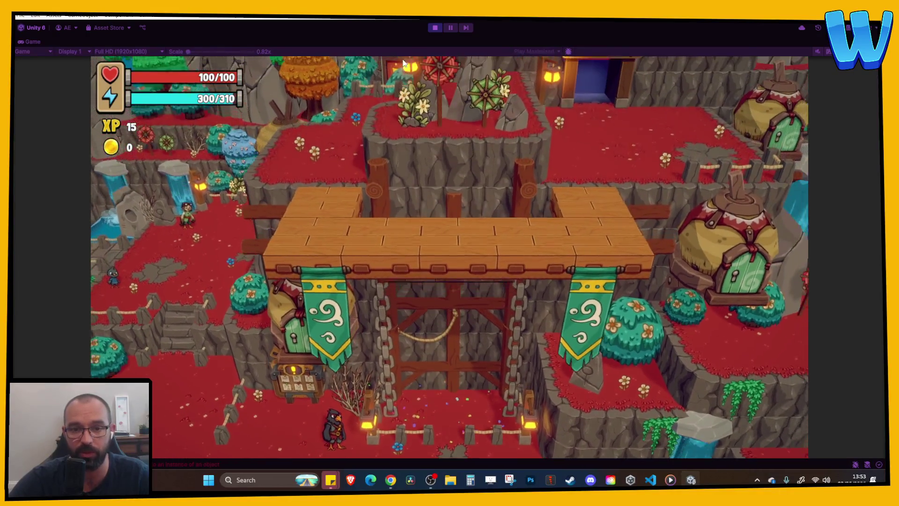
key(d)
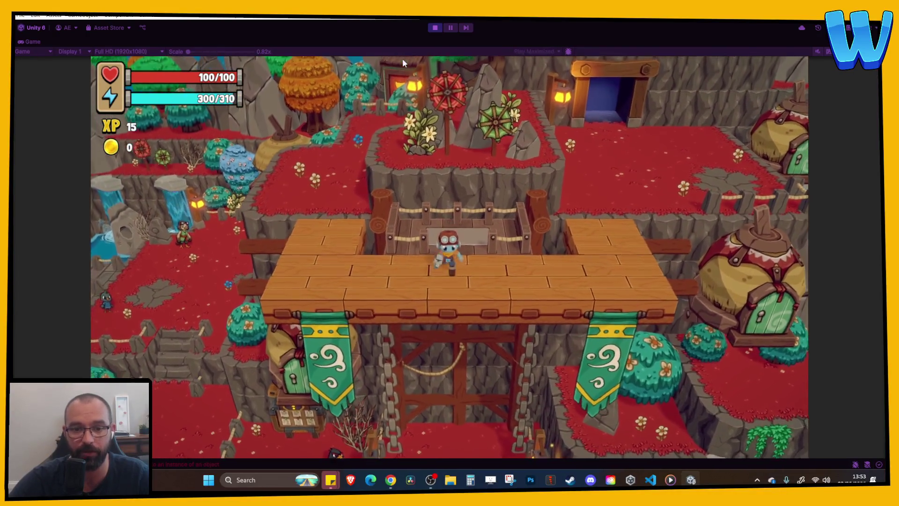
key(w)
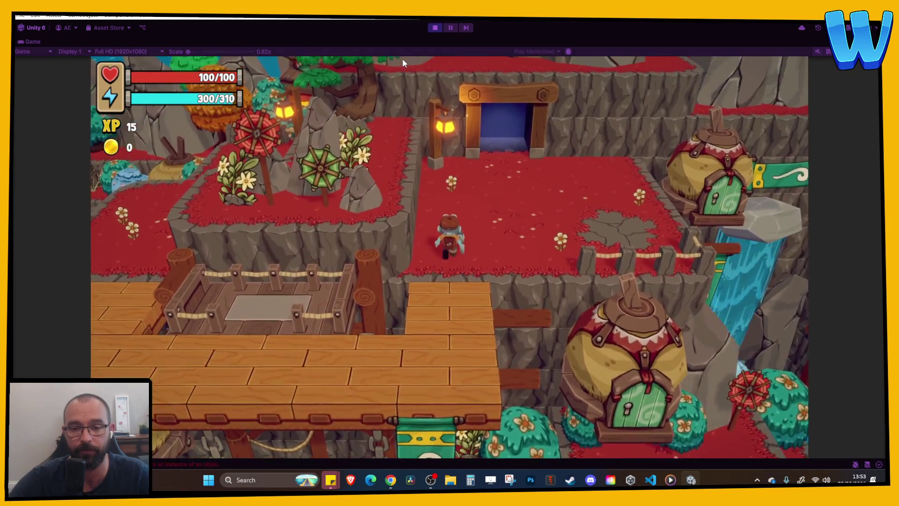
key(d)
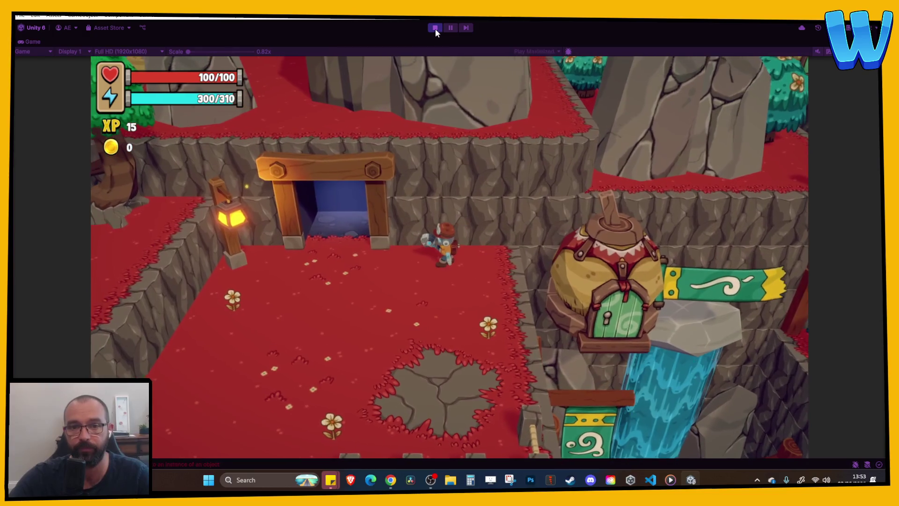
click(435, 28)
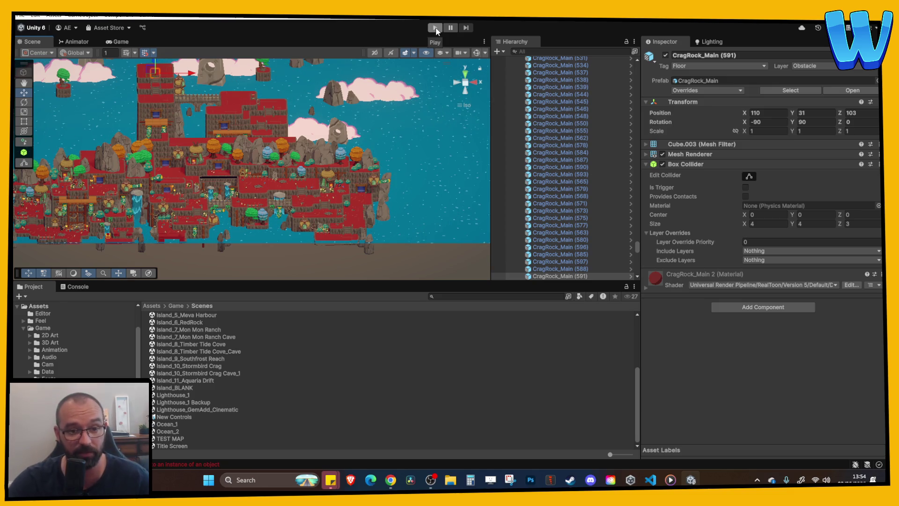
mouse_move(345, 123)
mouse_down()
mouse_move(380, 156)
mouse_move(312, 191)
mouse_move(372, 139)
mouse_move(350, 152)
mouse_up()
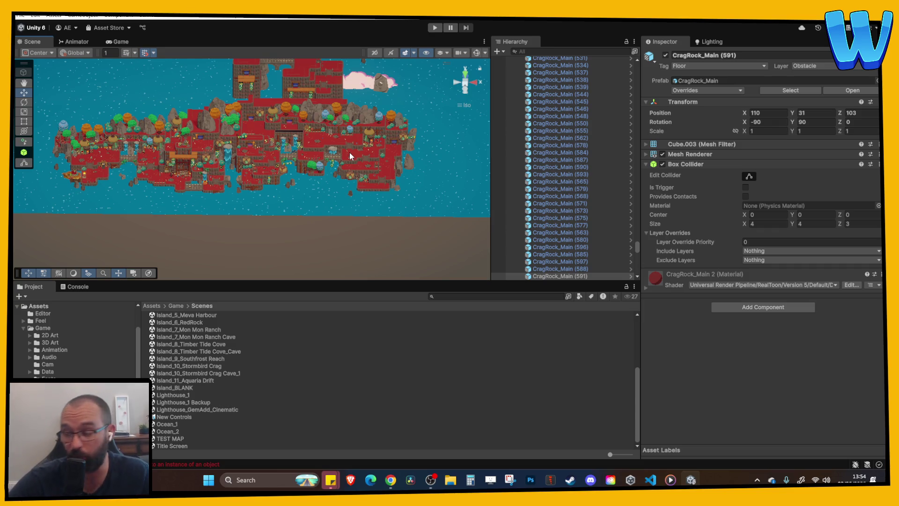
mouse_move(350, 152)
mouse_down()
mouse_move(276, 168)
mouse_move(269, 189)
mouse_move(296, 208)
mouse_up()
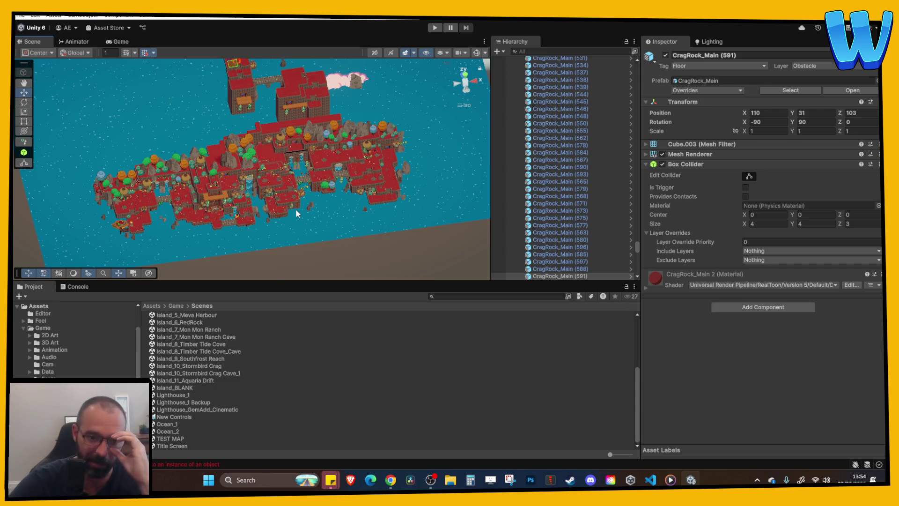
mouse_move(288, 200)
mouse_down()
mouse_move(237, 212)
mouse_move(262, 207)
mouse_up()
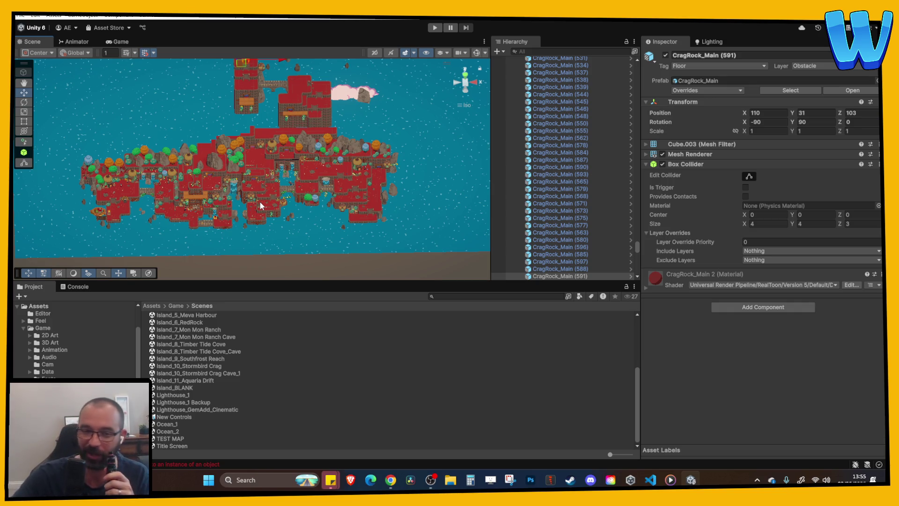
scroll(229, 341, up, 3)
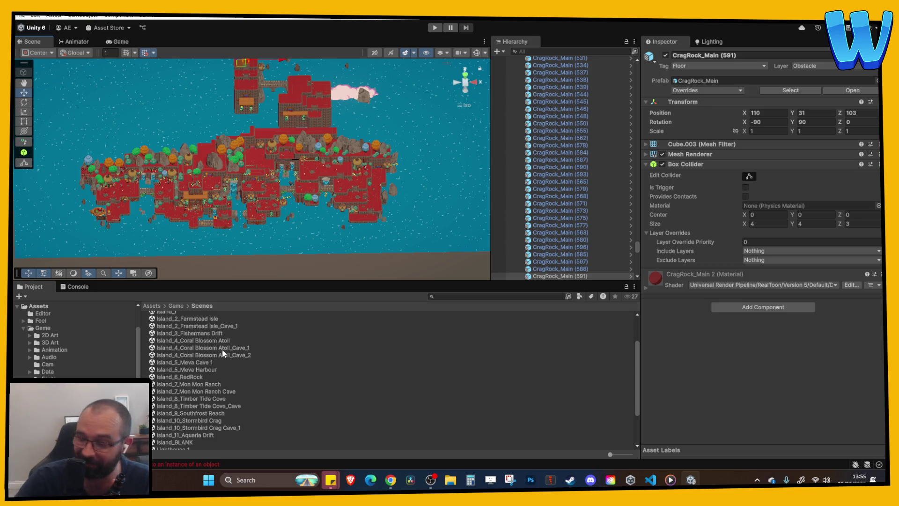
scroll(222, 350, up, 3)
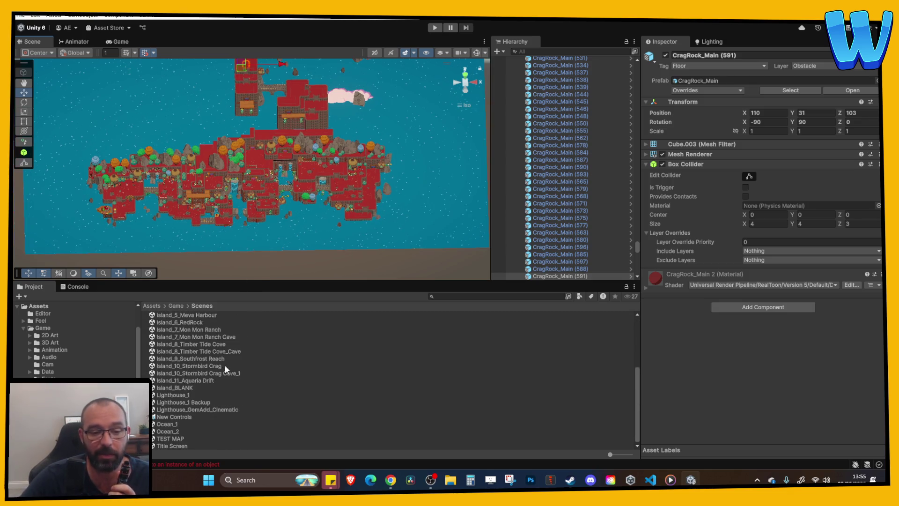
scroll(206, 389, down, 5)
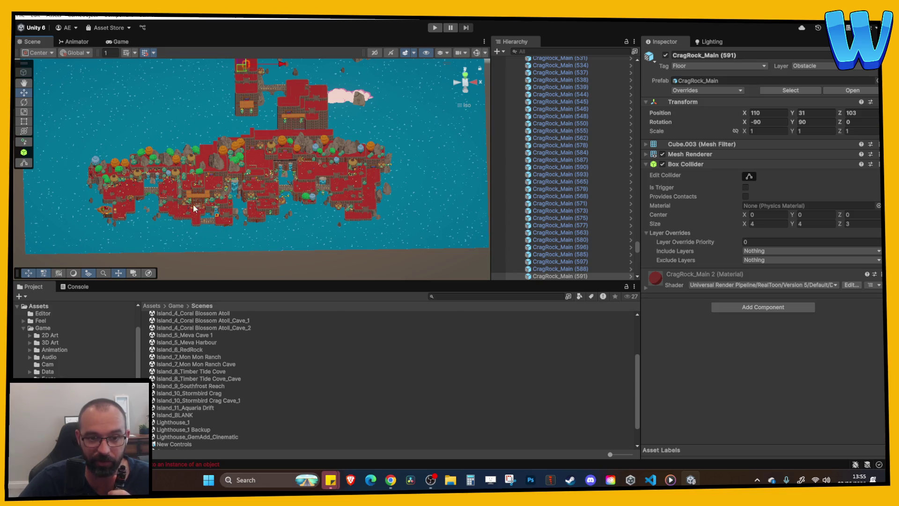
scroll(240, 220, up, 3)
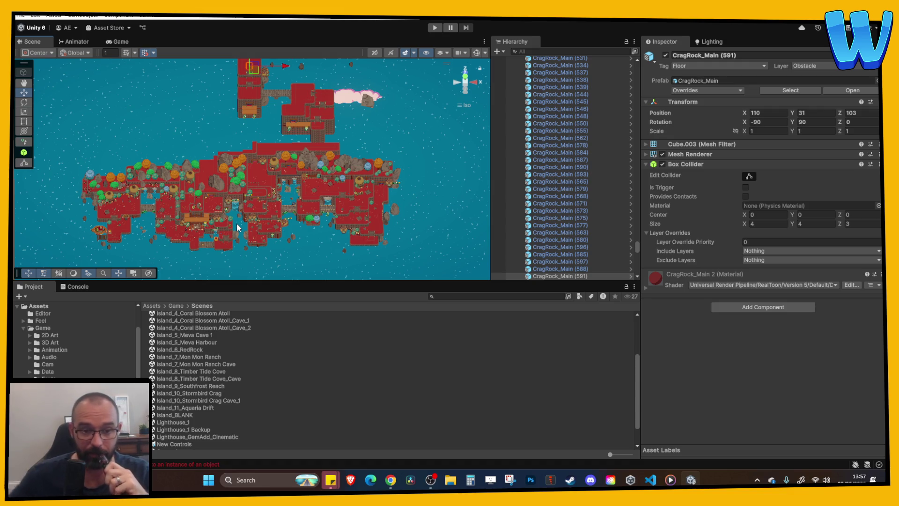
scroll(238, 228, up, 5)
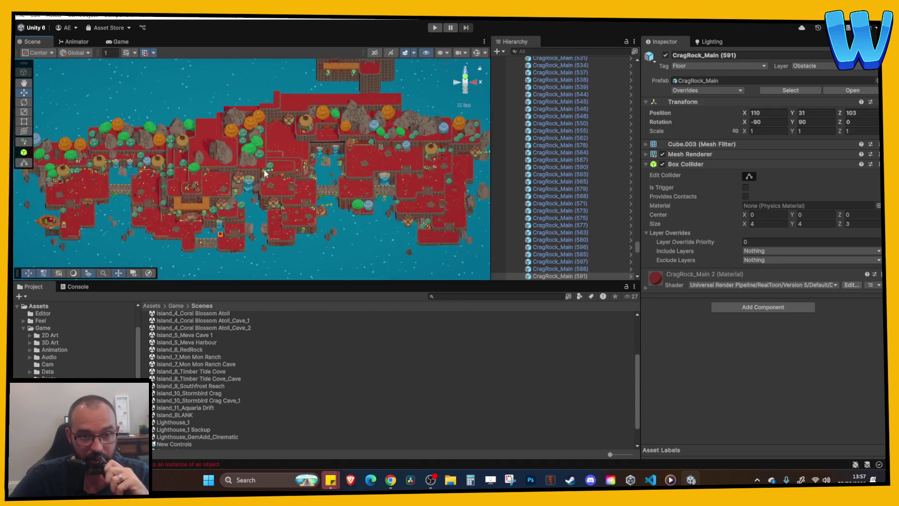
Orbit and pan the Scene view around the island, then scroll the Hierarchy back to the top.
drag(262, 203, 281, 189)
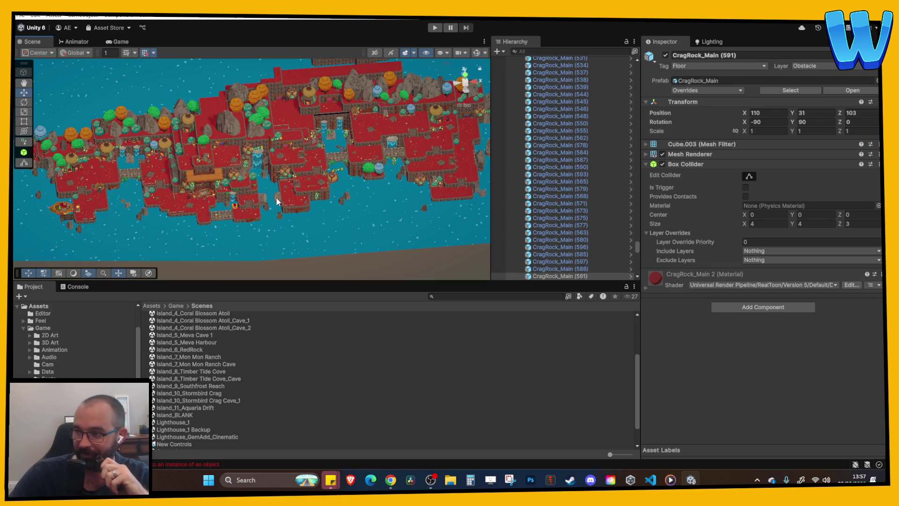
drag(262, 237, 201, 199)
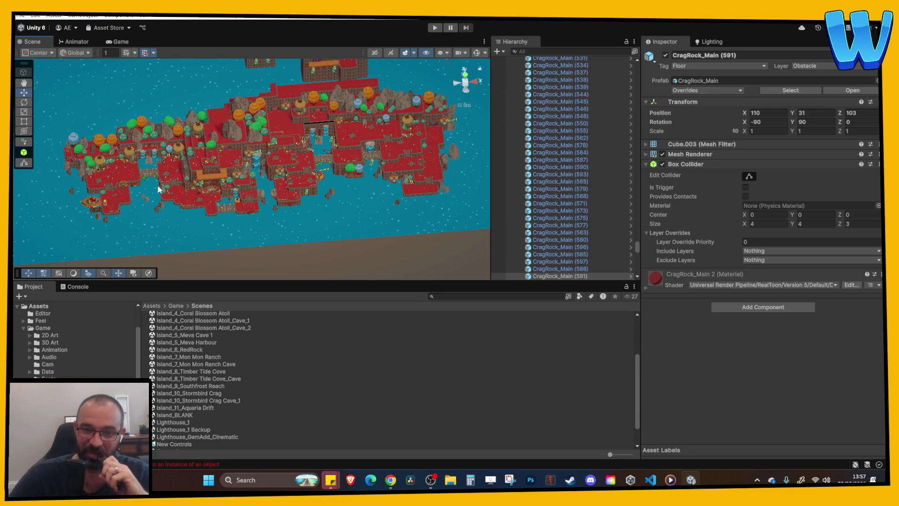
drag(158, 185, 272, 170)
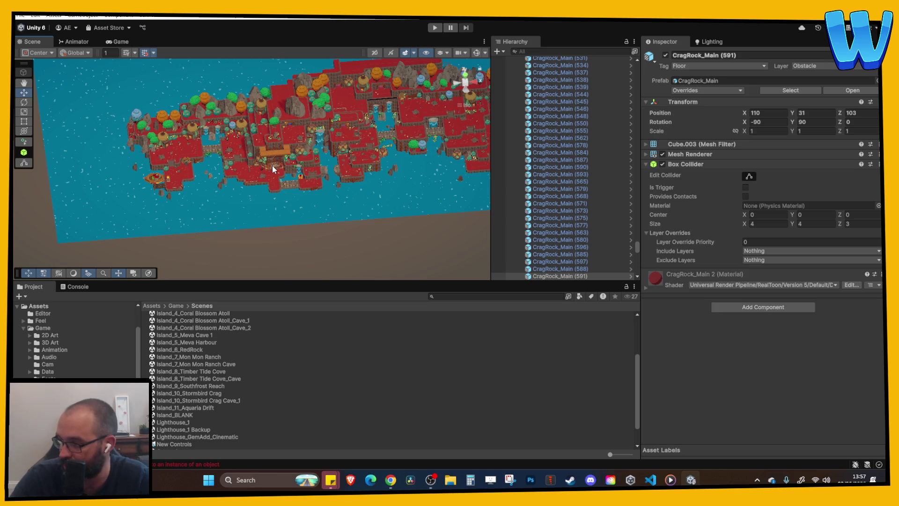
mouse_move(274, 169)
mouse_down()
mouse_move(229, 191)
mouse_move(253, 181)
mouse_move(291, 223)
mouse_move(328, 173)
mouse_move(321, 181)
mouse_up()
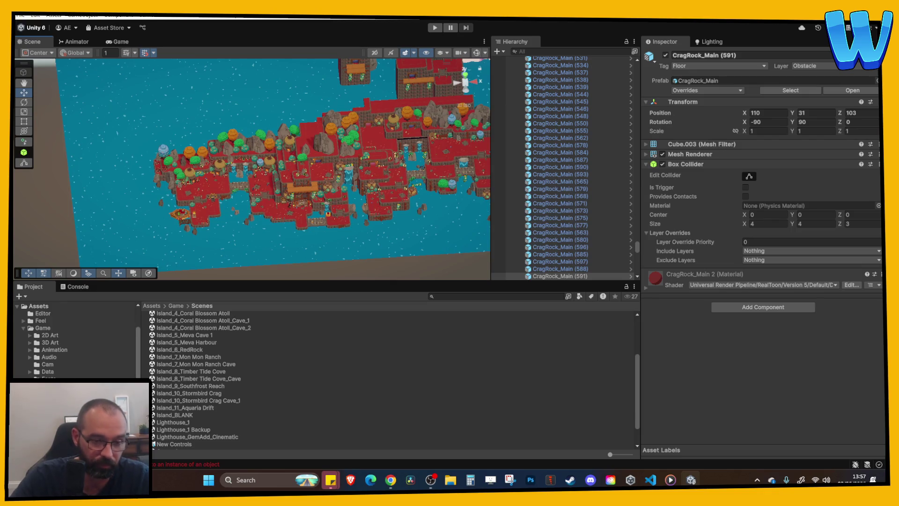
scroll(215, 380, down, 2)
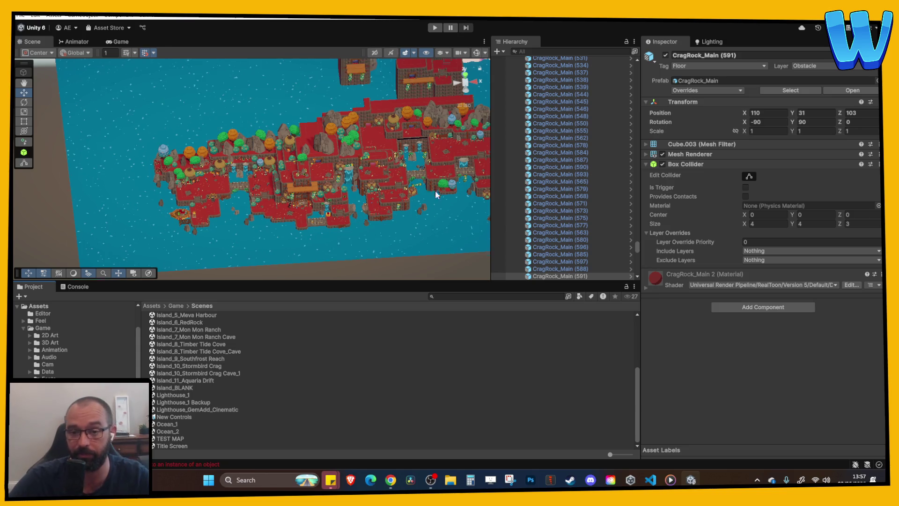
drag(637, 246, 637, 70)
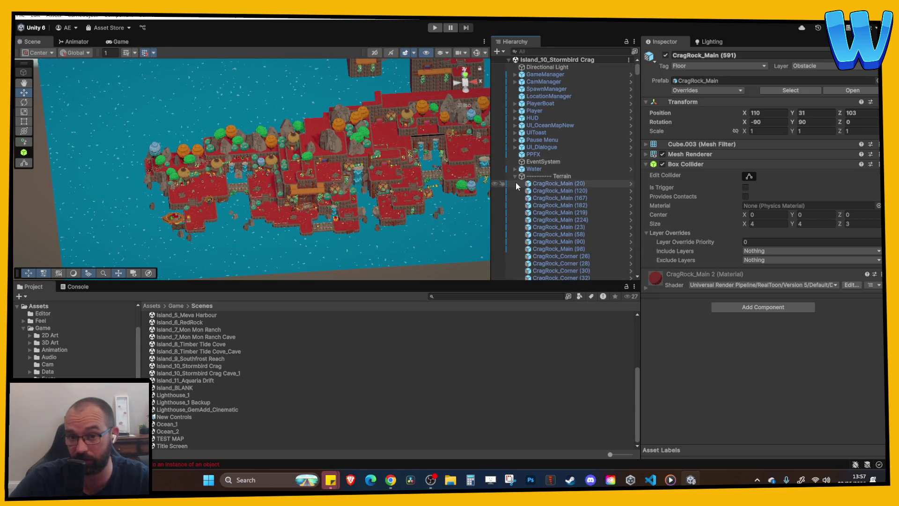
Collapse the Terrain group, clear the selection, and orbit to see the whole island.
click(515, 175)
click(538, 240)
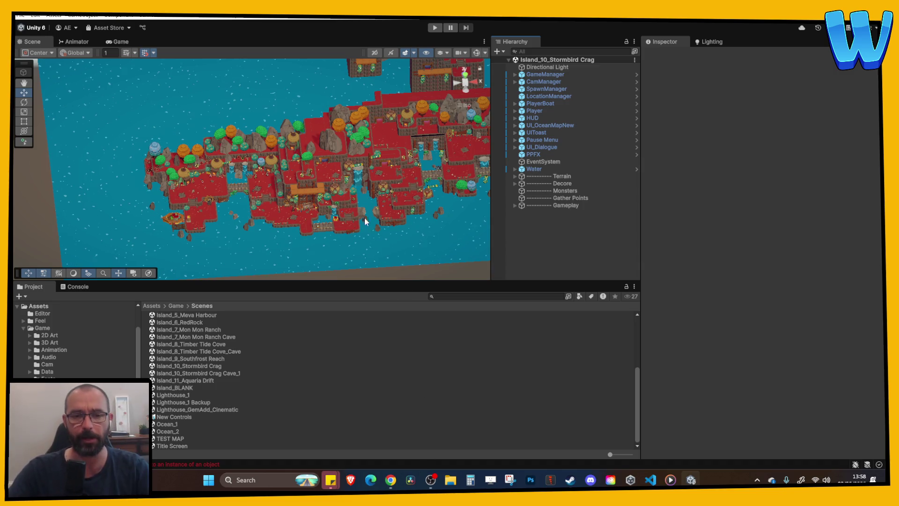
scroll(356, 220, down, 3)
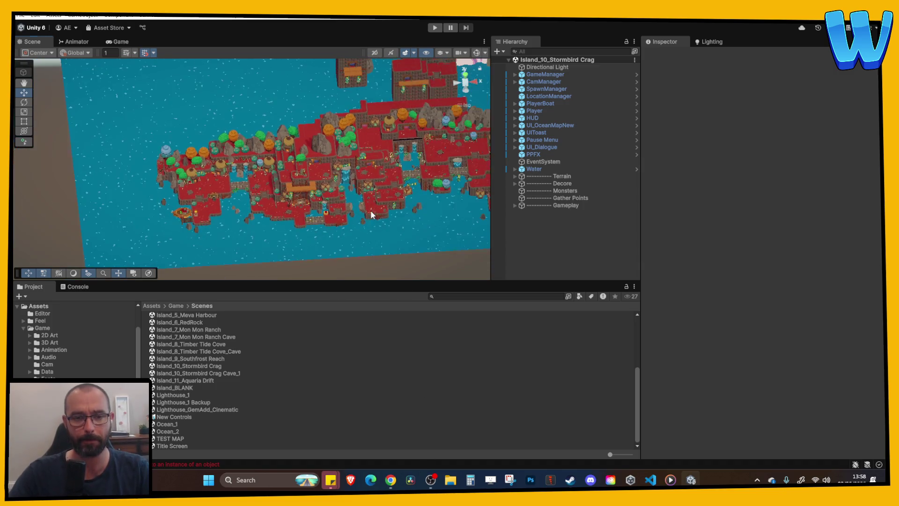
mouse_move(371, 215)
mouse_down()
mouse_move(337, 225)
mouse_move(294, 202)
mouse_move(295, 213)
mouse_move(228, 214)
mouse_up()
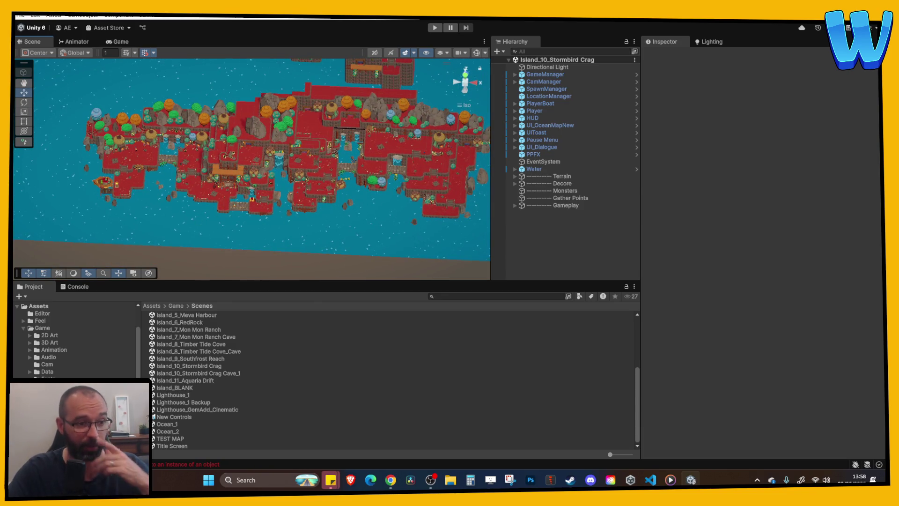
scroll(217, 344, up, 3)
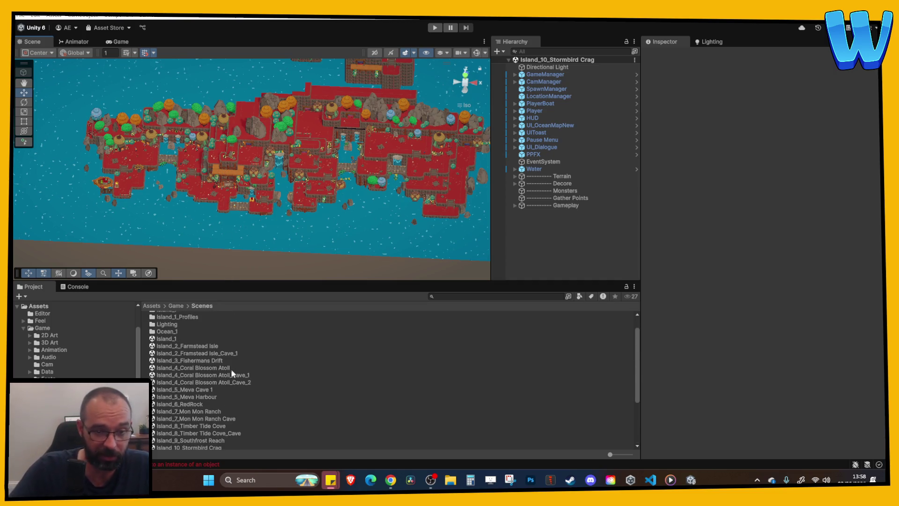
Open the Island_2_Framstead Isle_Cave_1 scene and frame a cave floor tile.
click(201, 346)
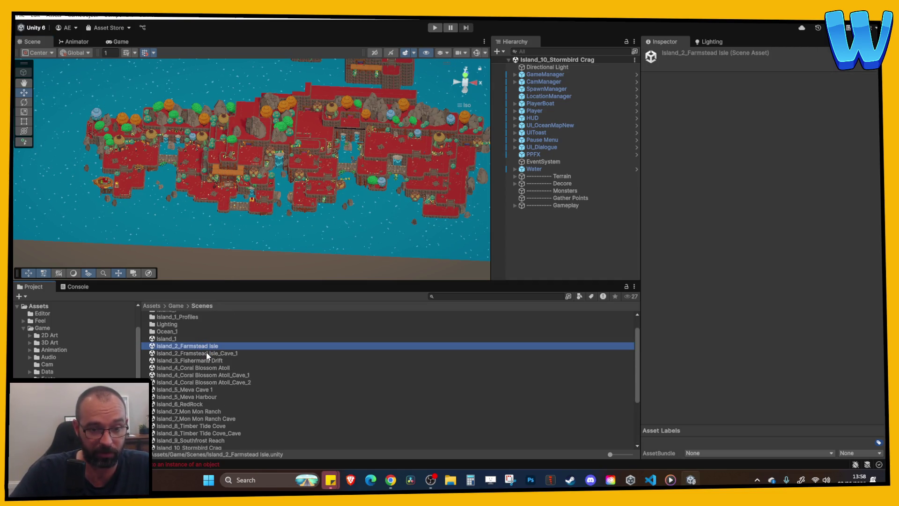
double_click(206, 353)
scroll(280, 193, down, 2)
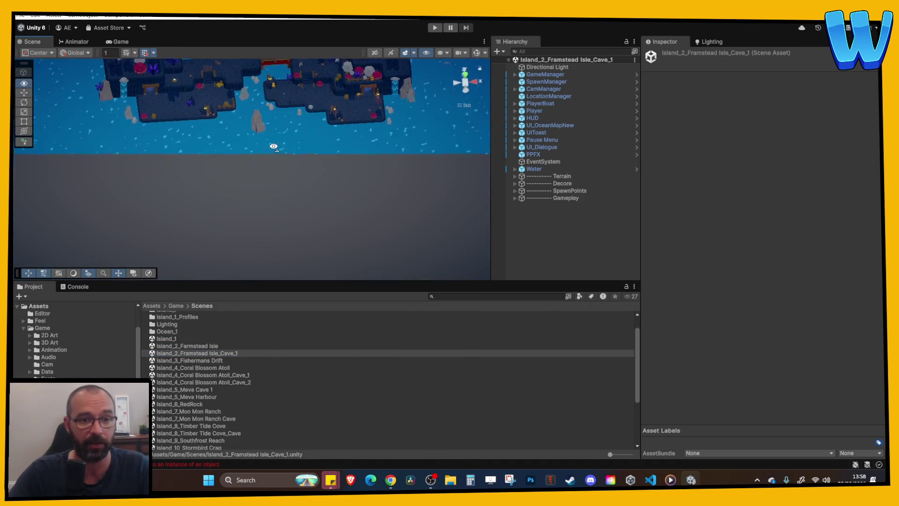
click(220, 121)
click(221, 121)
key(f)
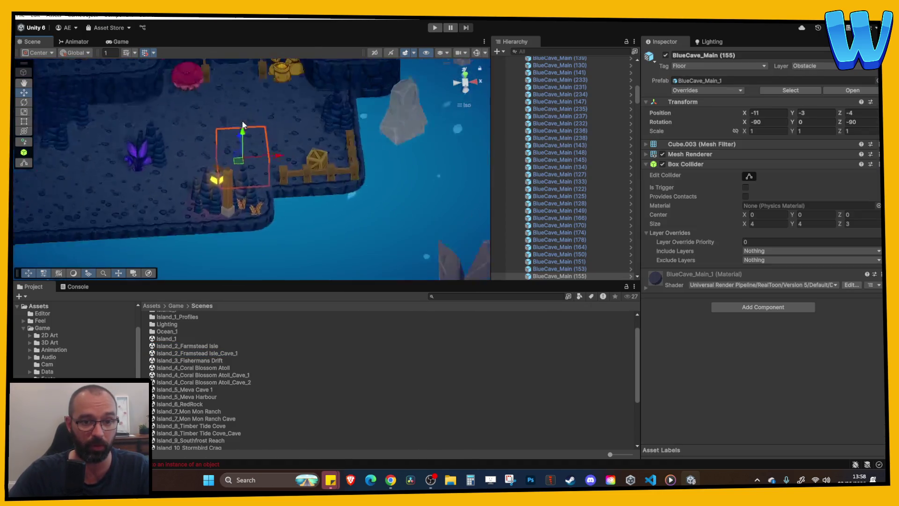
scroll(343, 130, down, 2)
Move the Player to -12, 2.532, 3 beside the wooden gate.
click(395, 137)
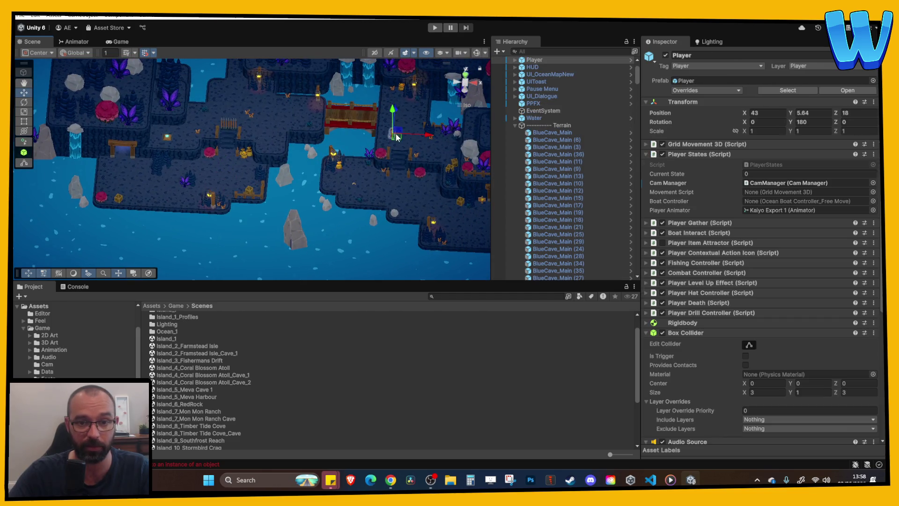
mouse_move(427, 138)
mouse_down()
mouse_move(263, 139)
mouse_move(187, 123)
mouse_move(157, 154)
mouse_move(159, 178)
mouse_move(188, 104)
mouse_up()
key(f)
key(f)
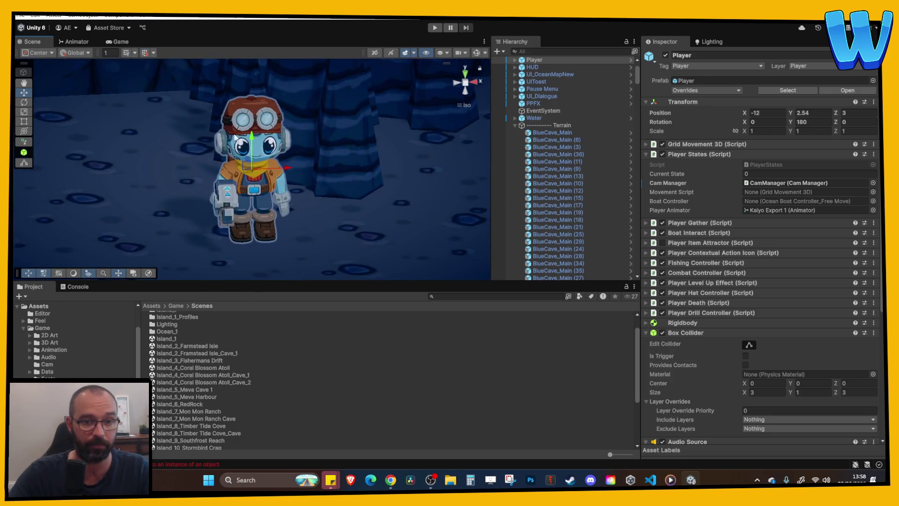
scroll(254, 135, down, 3)
scroll(297, 155, down, 2)
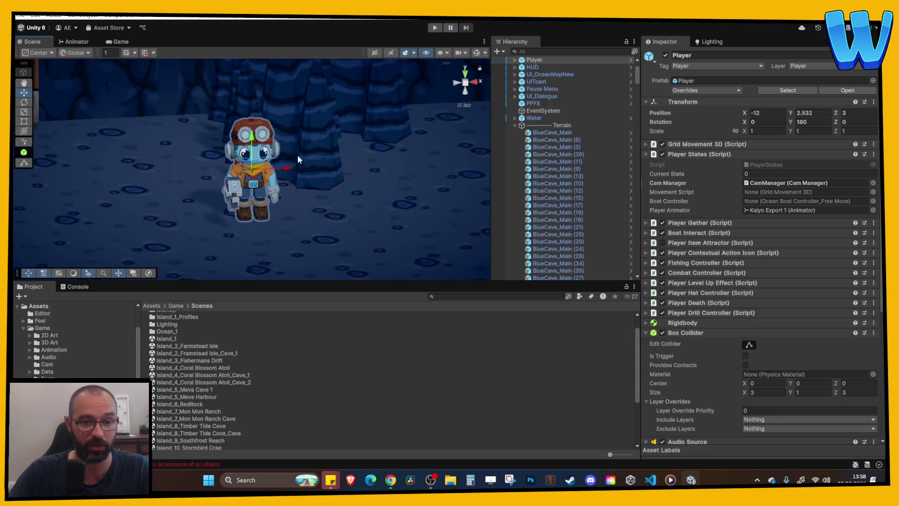
Play-test the cave, walking the character toward the wooden archway, then stop.
key(ctrl+p)
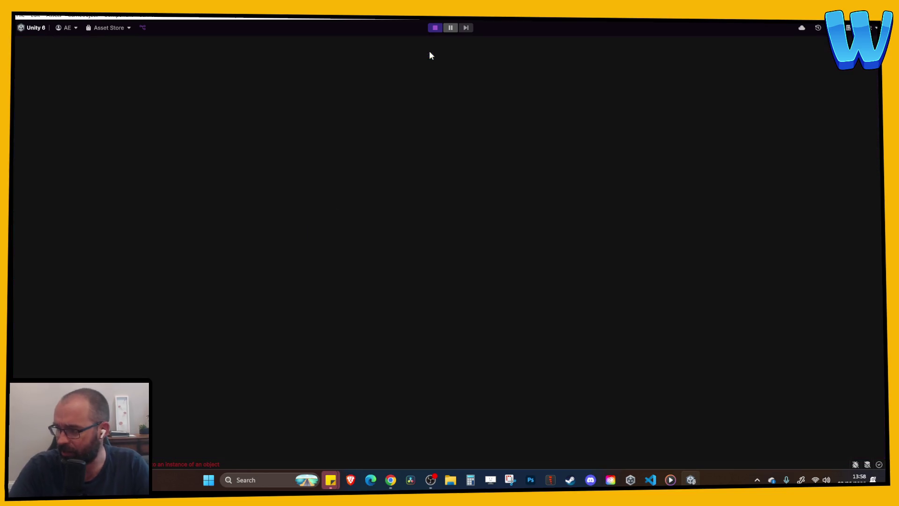
key(a)
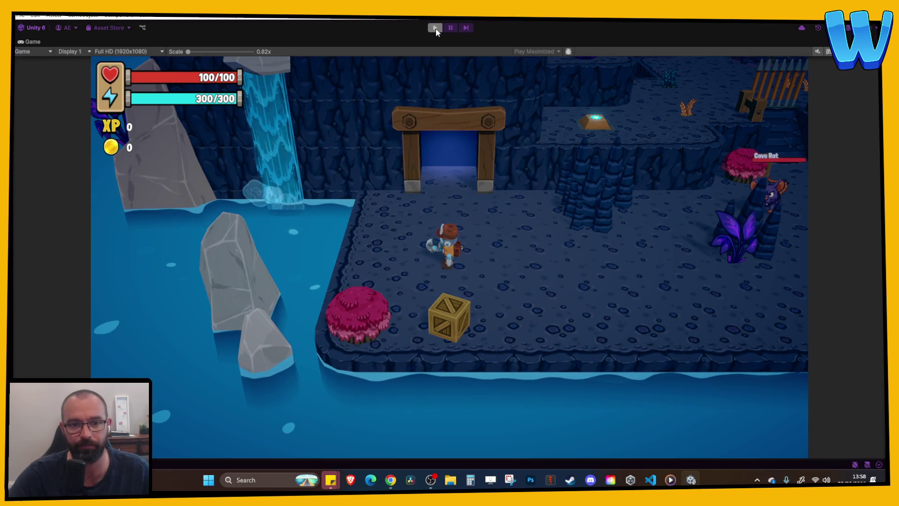
click(435, 28)
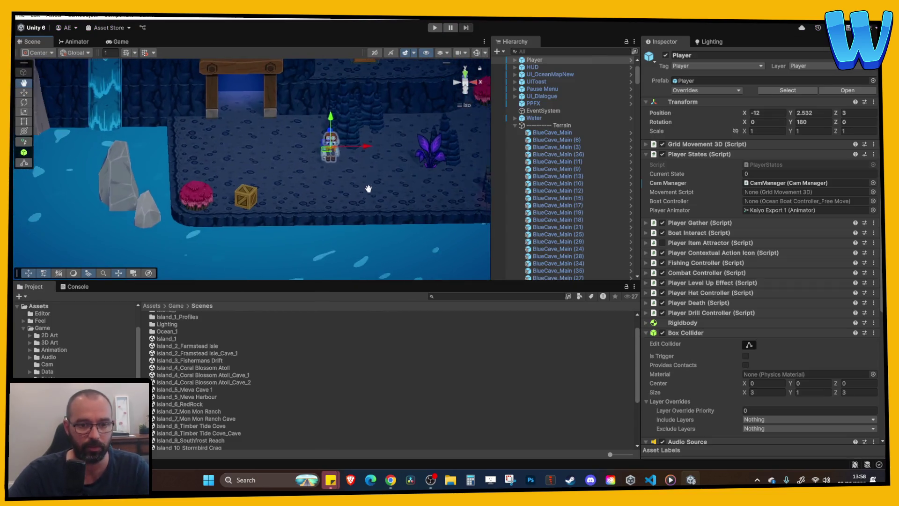
Set Water Deep's DOTween LocalMove TO Y value to 0.2.
click(313, 242)
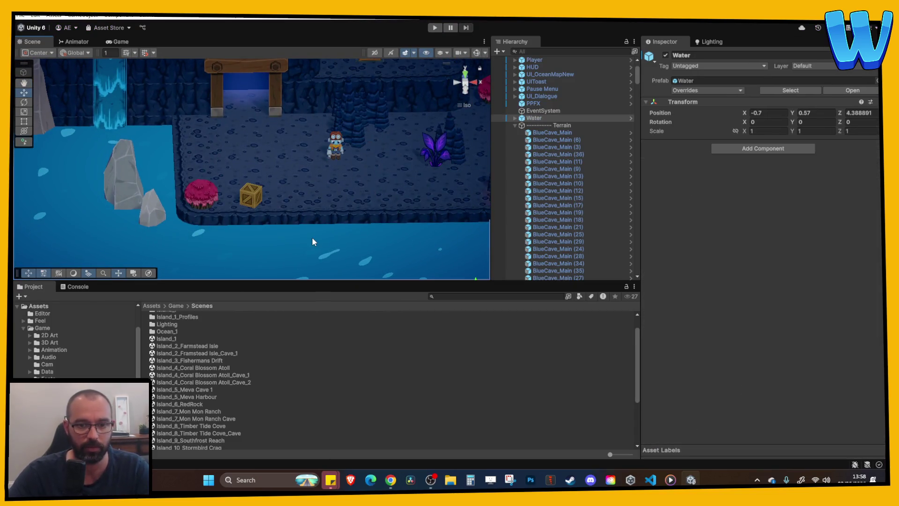
click(534, 126)
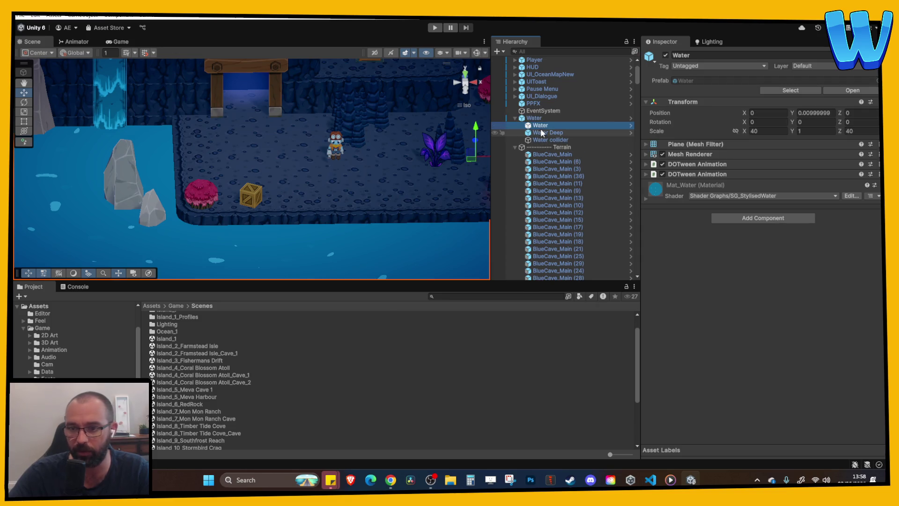
click(692, 165)
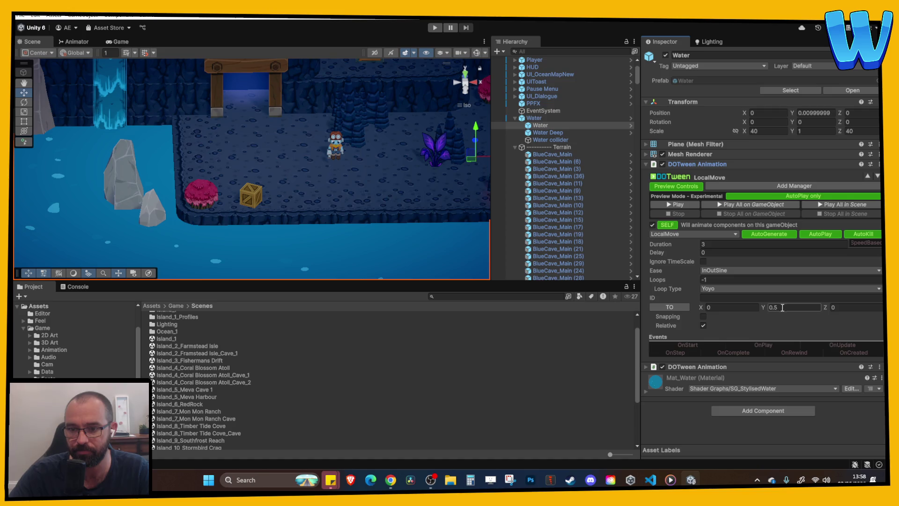
click(684, 164)
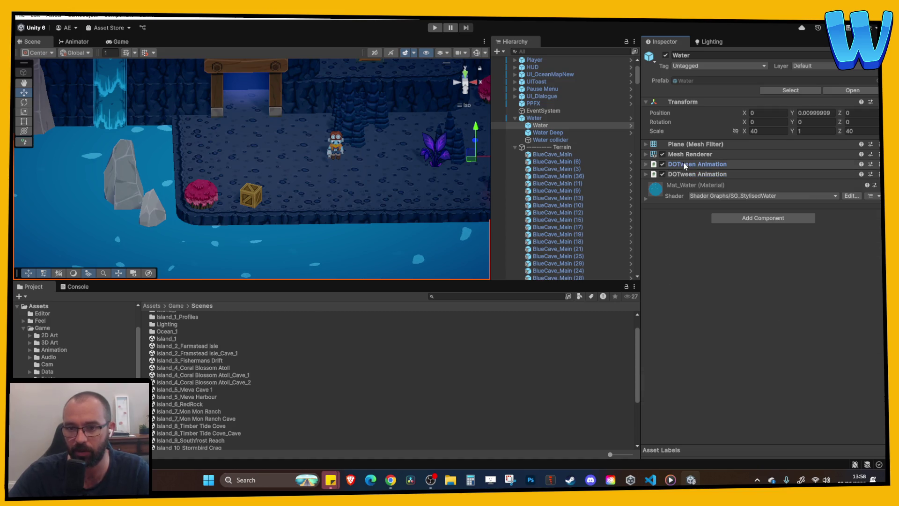
click(689, 174)
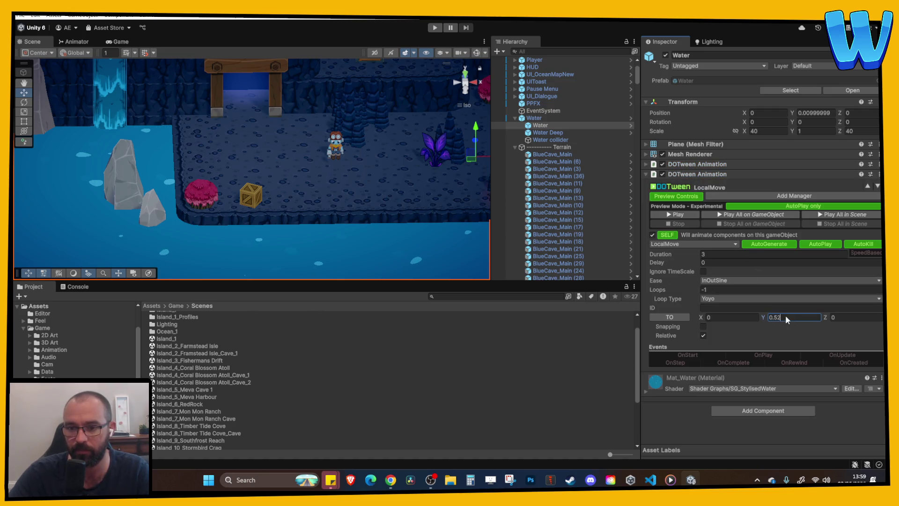
click(562, 133)
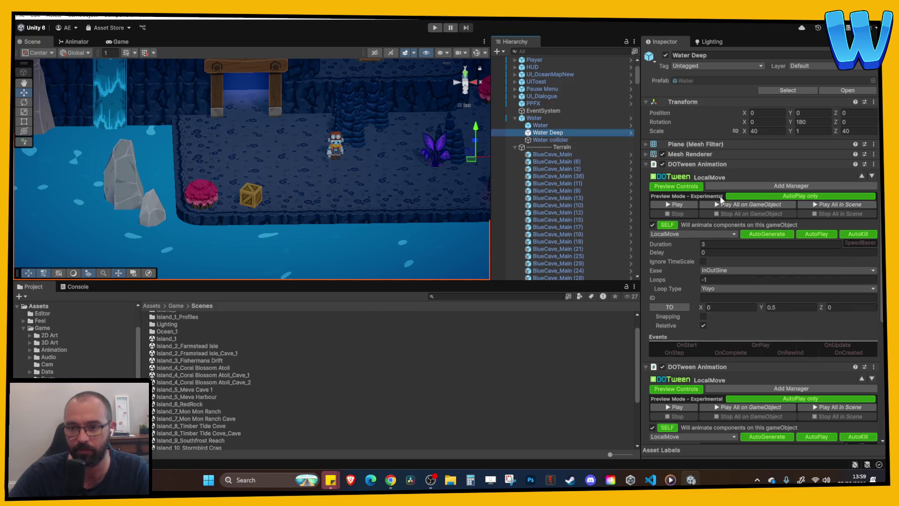
click(786, 307)
text(0.2)
scroll(787, 328, down, 5)
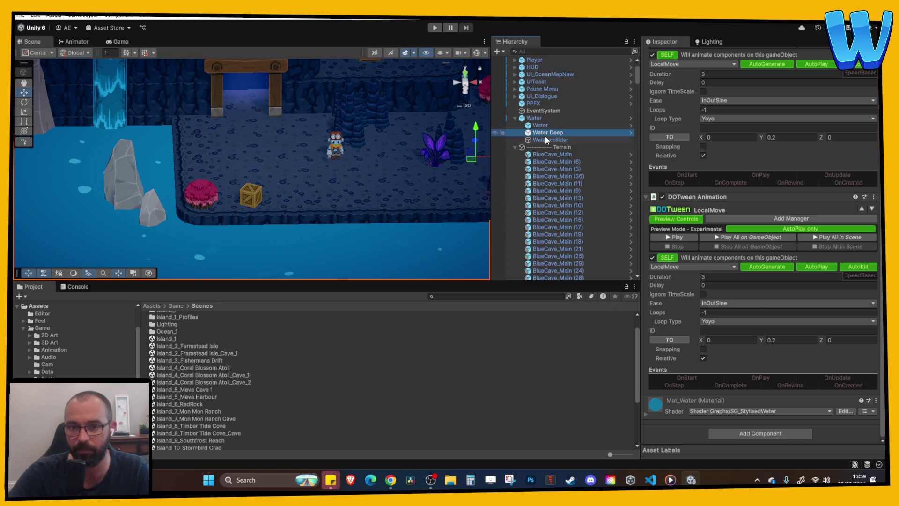
Play-test the cave, walking the character around with S, A and D, then stop.
click(435, 28)
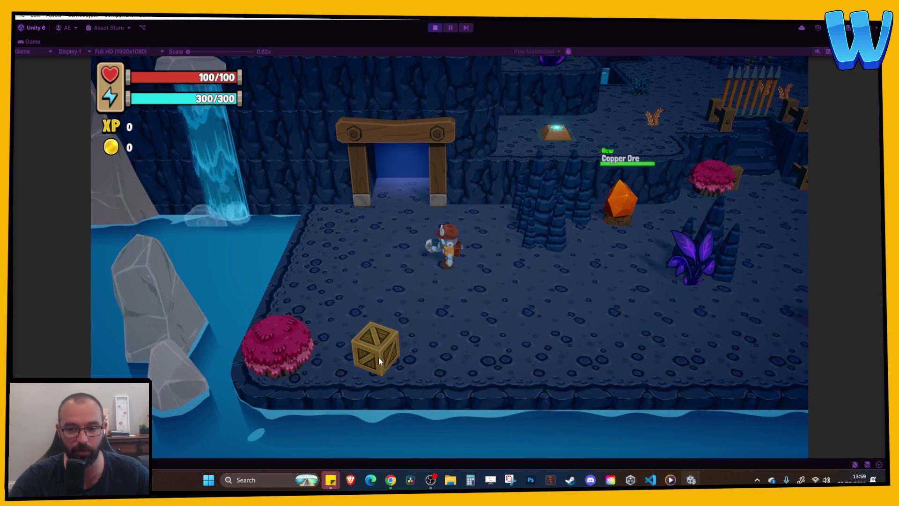
key(s)
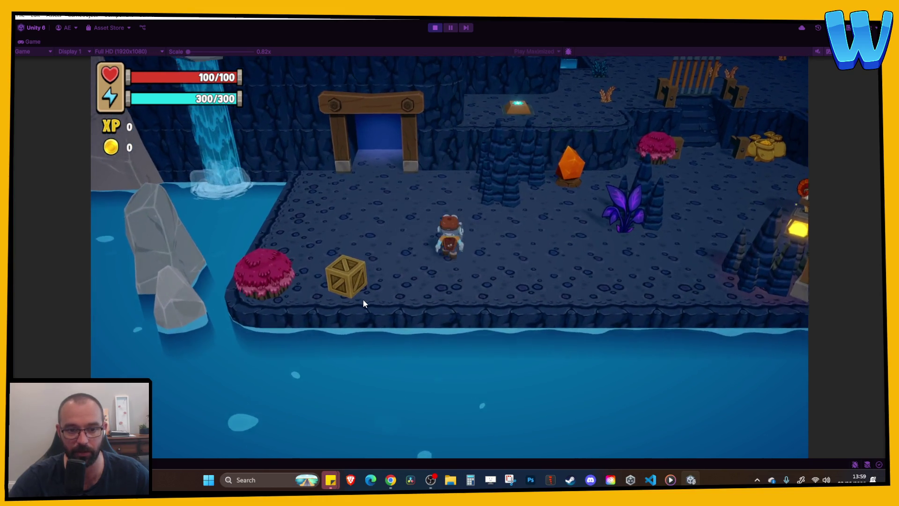
key(a)
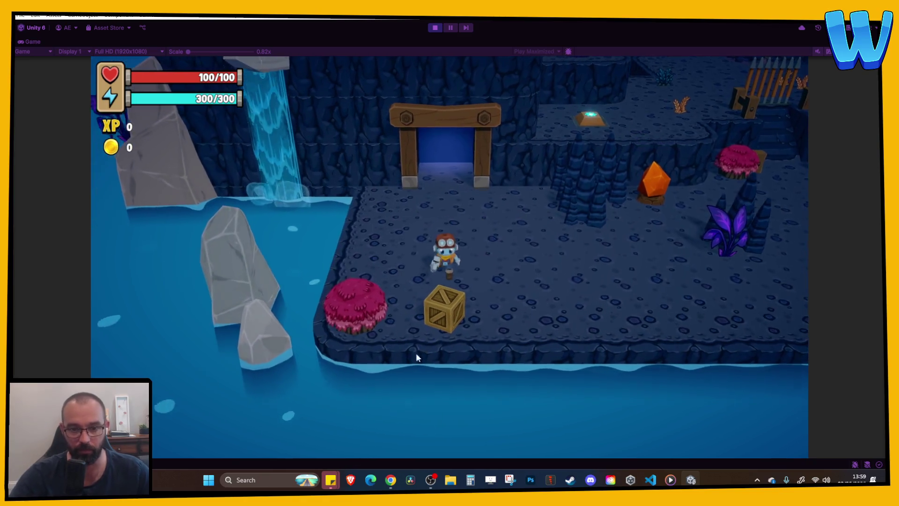
key(d)
click(435, 28)
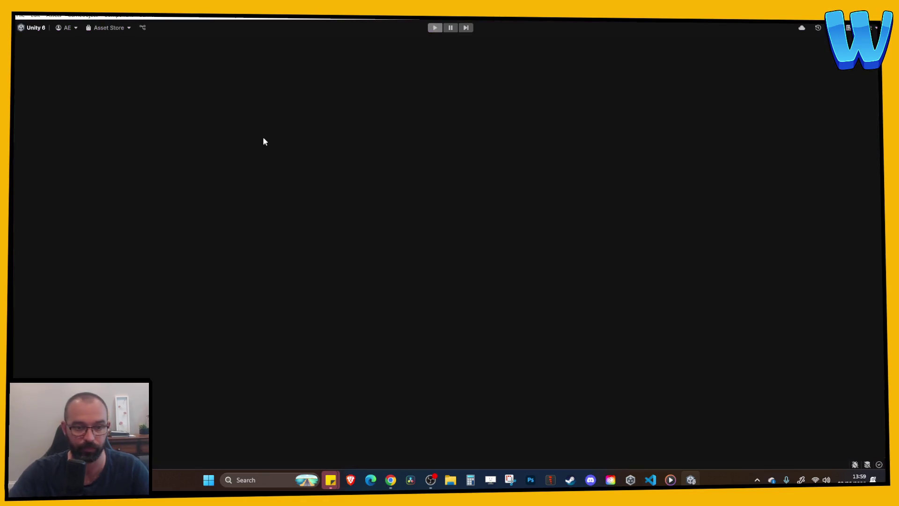
Frame WaterFall_Blue 1 (6) and raise its VFX_WaterFallBase (7) particles slightly.
click(132, 107)
key(f)
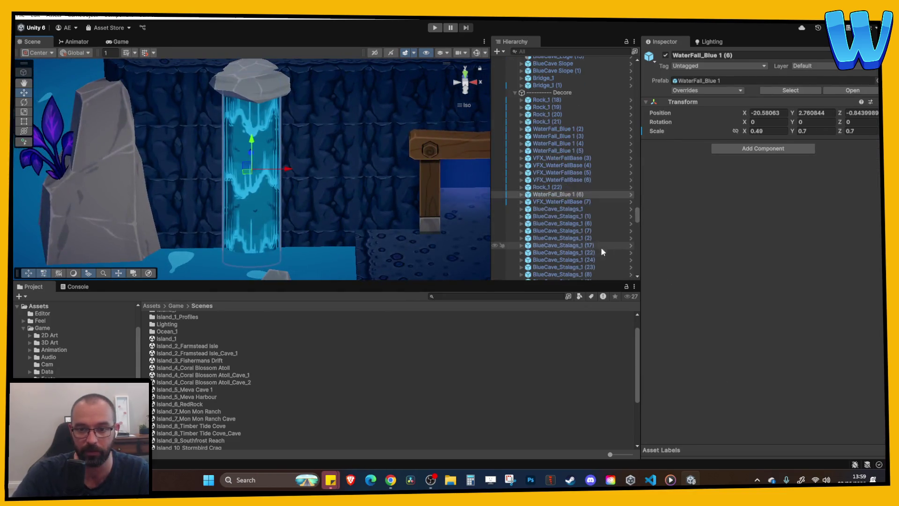
click(521, 195)
click(546, 201)
drag(252, 226, 253, 223)
scroll(386, 183, down, 5)
scroll(203, 205, up, 2)
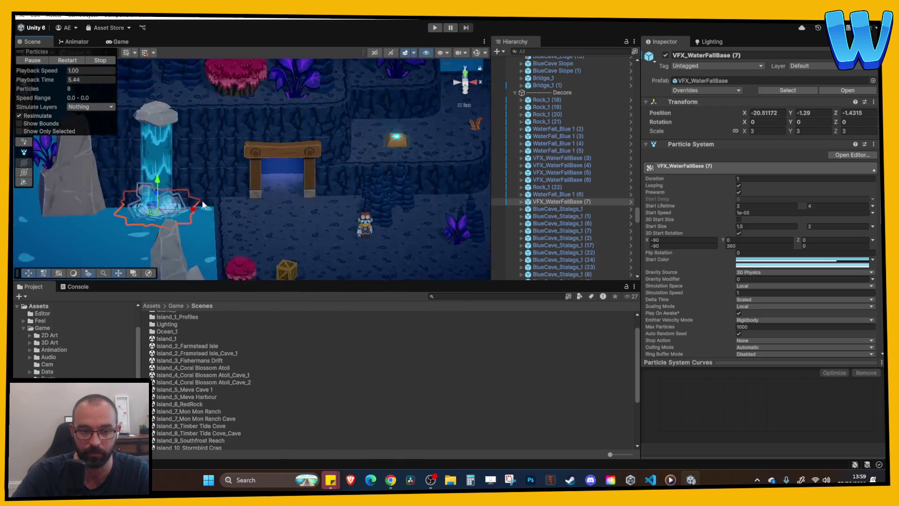
scroll(204, 204, down, 2)
mouse_move(307, 150)
mouse_down()
mouse_move(298, 137)
mouse_move(313, 173)
mouse_move(243, 179)
mouse_move(286, 164)
mouse_up()
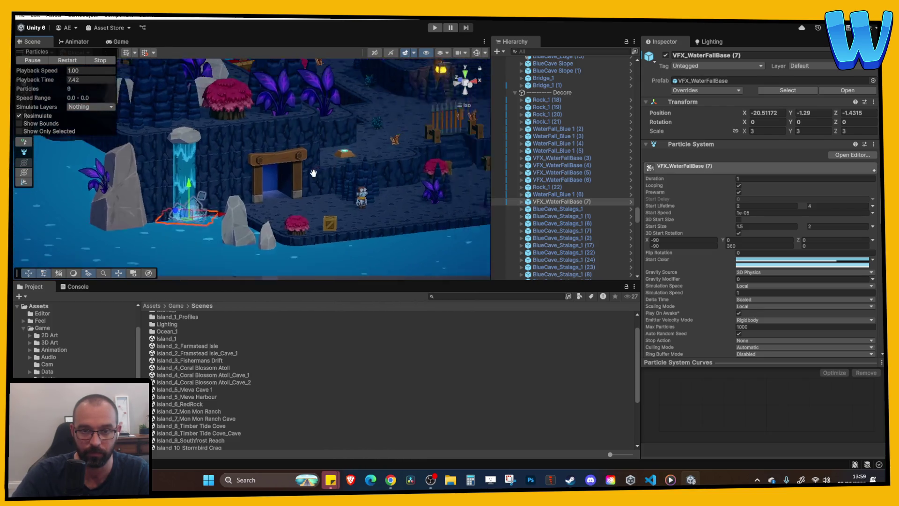
Frame WaterFall_Blue 1 (4), select VFX_WaterFallBase (3) through (6), and enter Play mode.
click(296, 176)
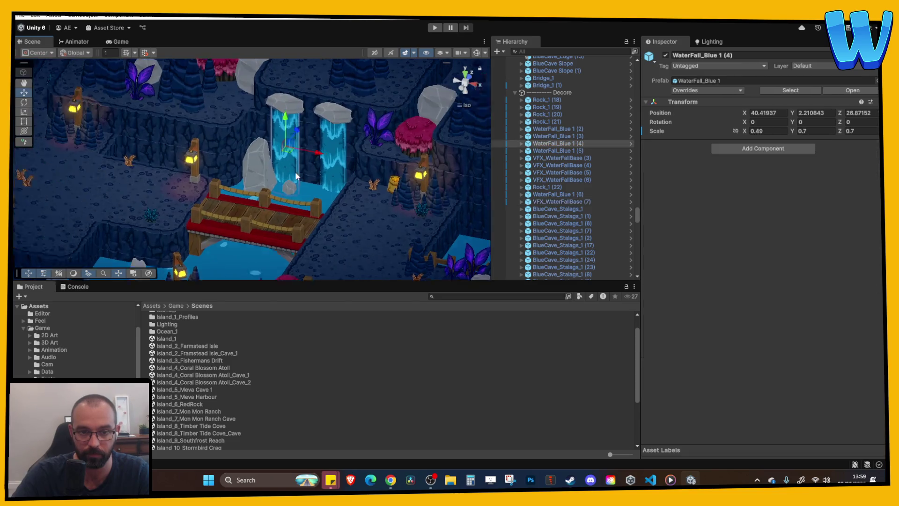
key(f)
click(570, 160)
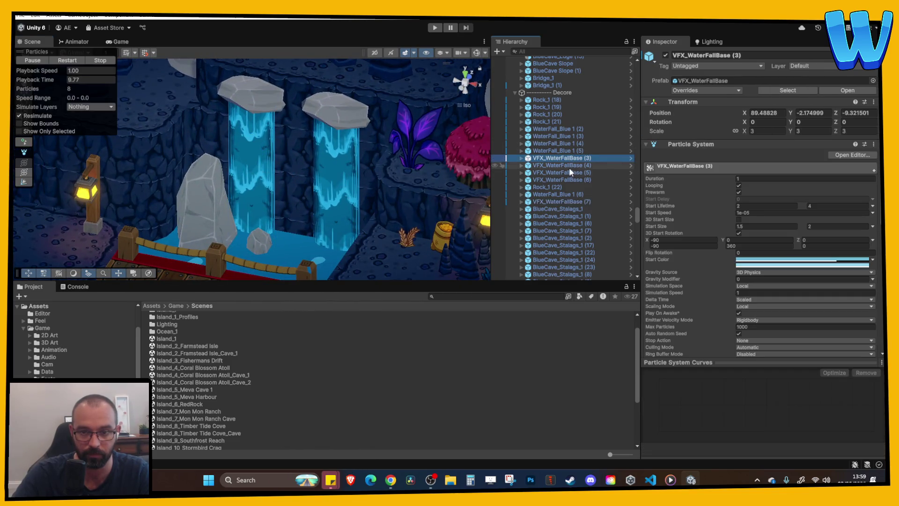
click(569, 173)
shift+click(569, 179)
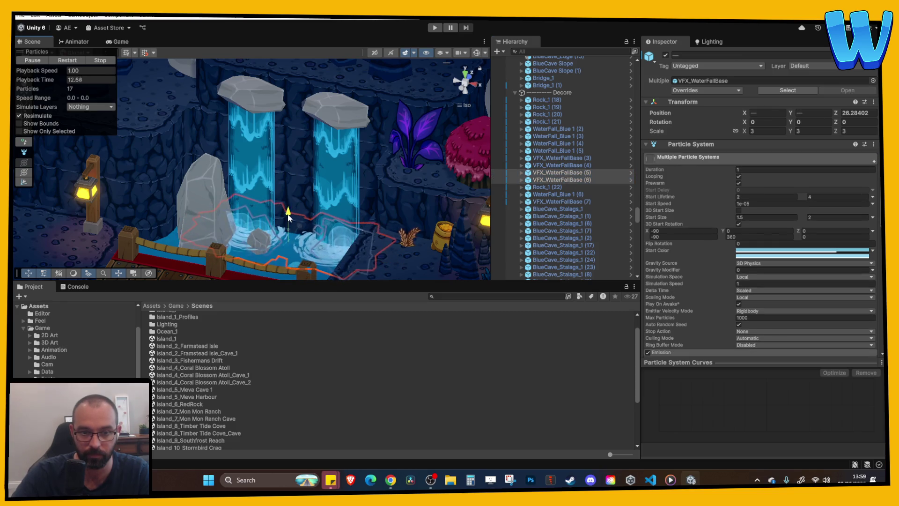
drag(287, 214, 359, 184)
click(434, 27)
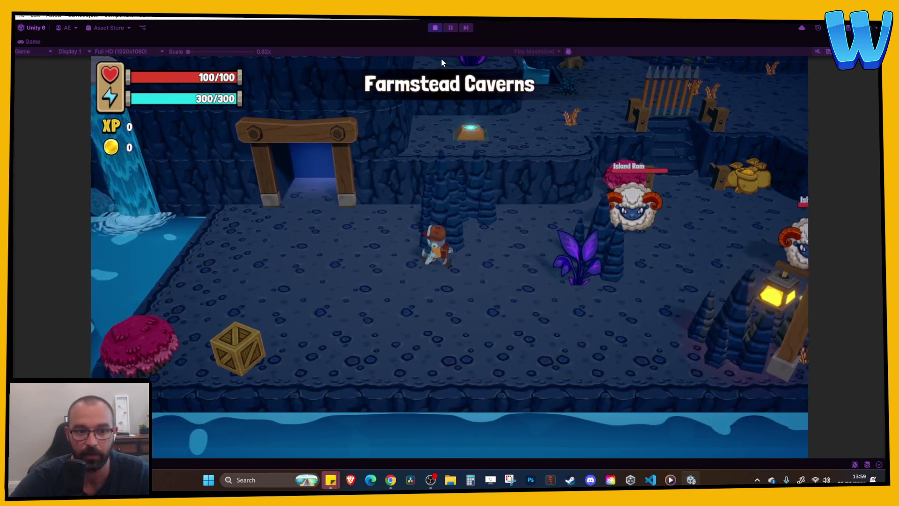
Walk the player through the gate and stairs, across the bridge past the Cave Rat, then stop.
key(a)
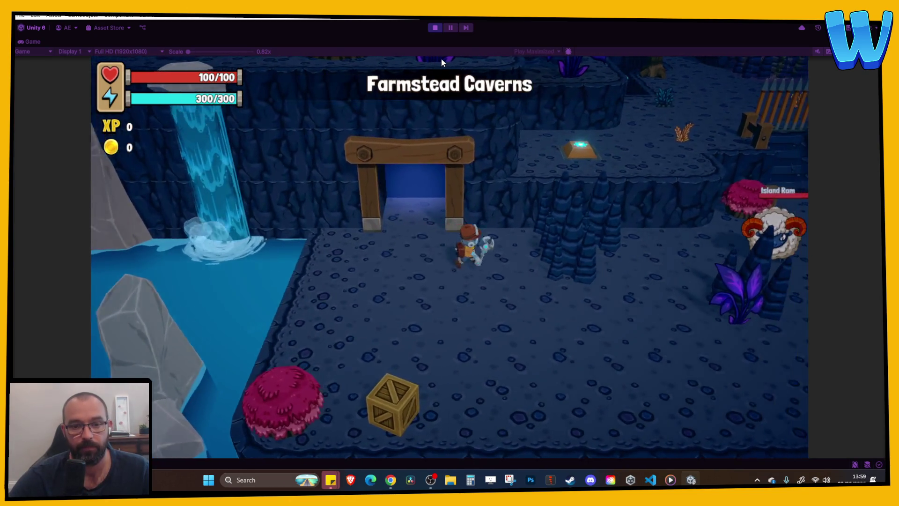
key(d)
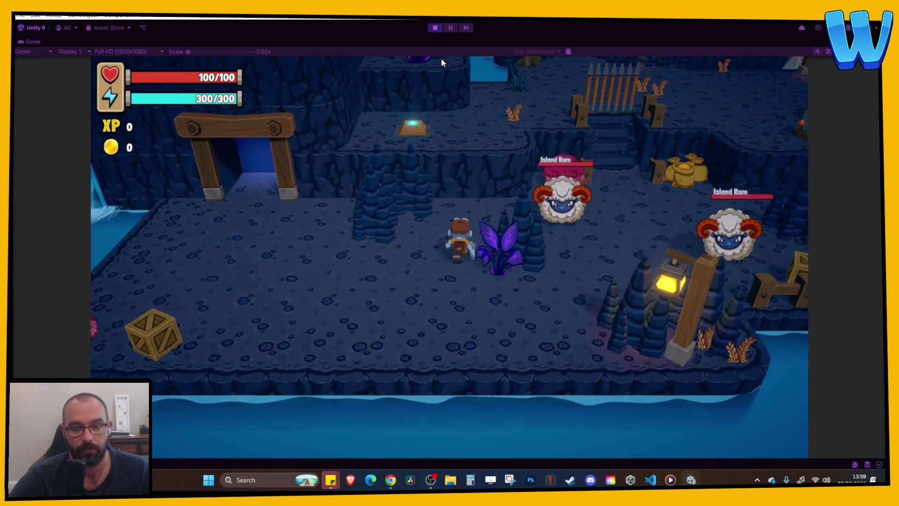
key(d)
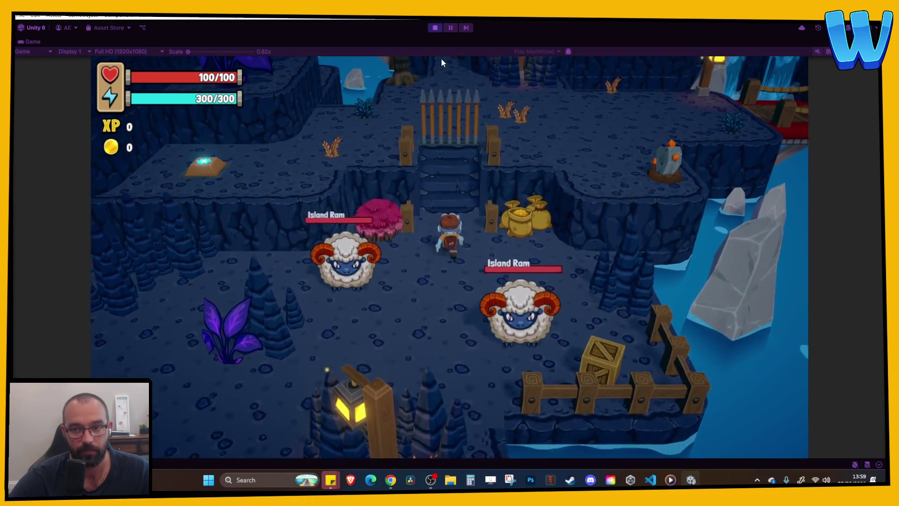
key(w)
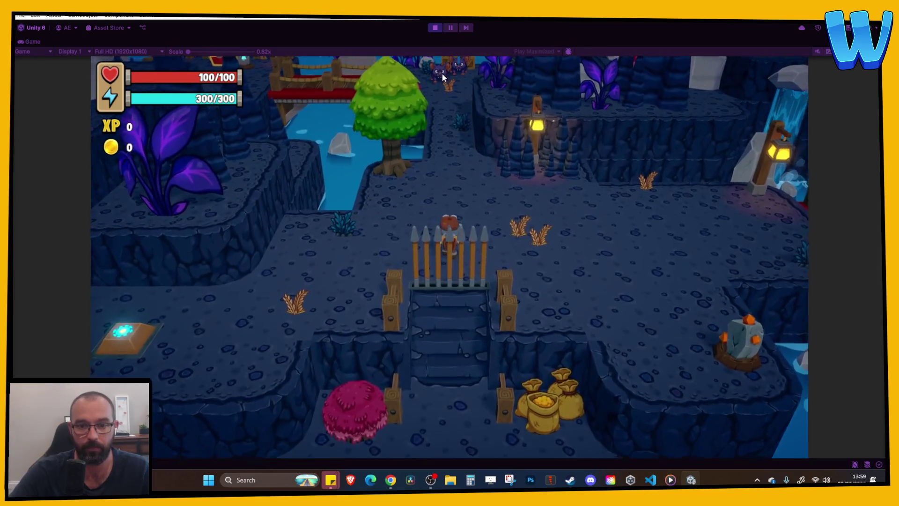
key(d)
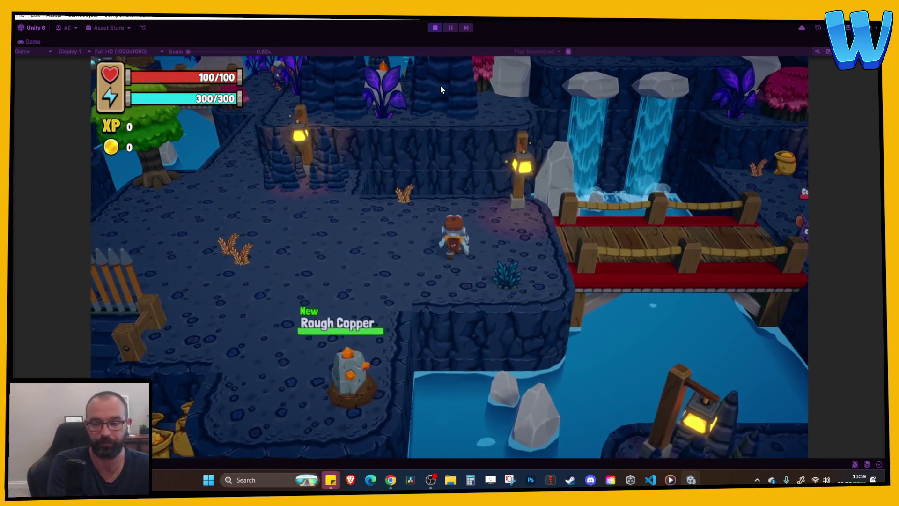
key(d)
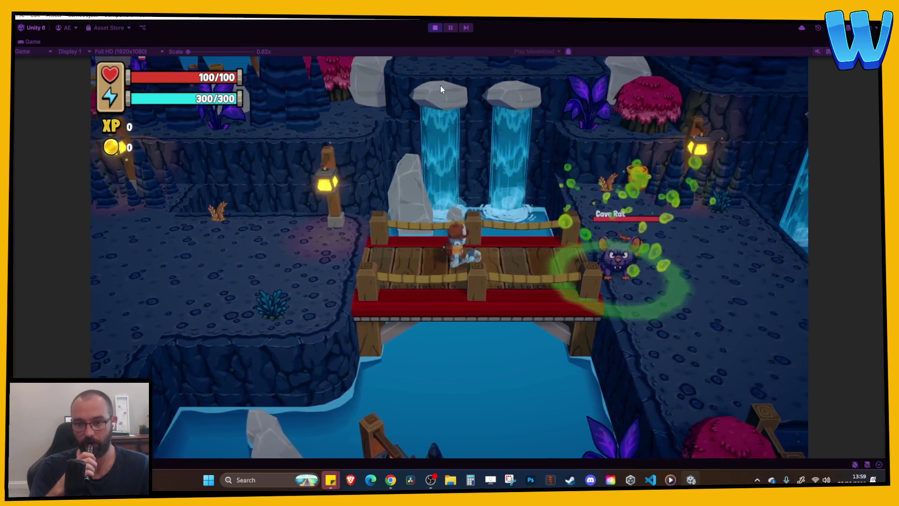
key(d)
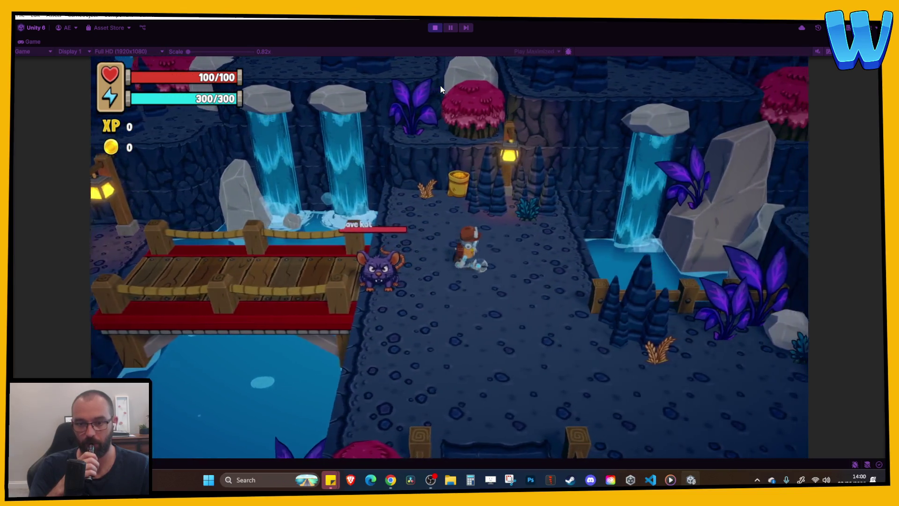
key(d)
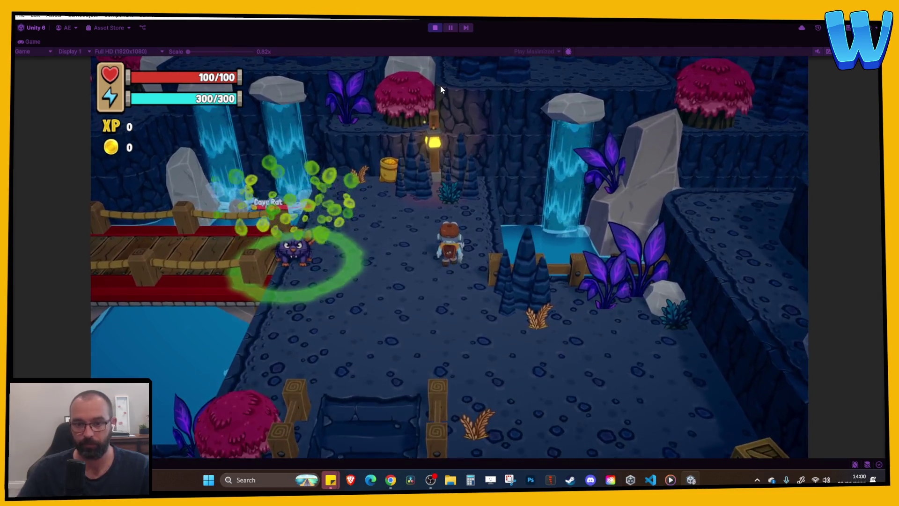
click(435, 27)
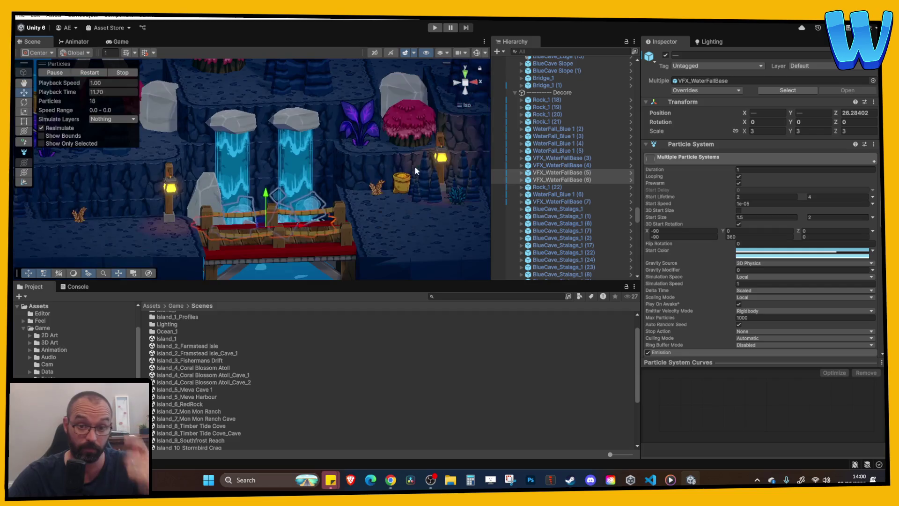
Lift VFX_WaterFallBase (4) to Y -1.13, then frame VFX_WaterFallBase (3) and lift it to Y -1.43.
key(Right)
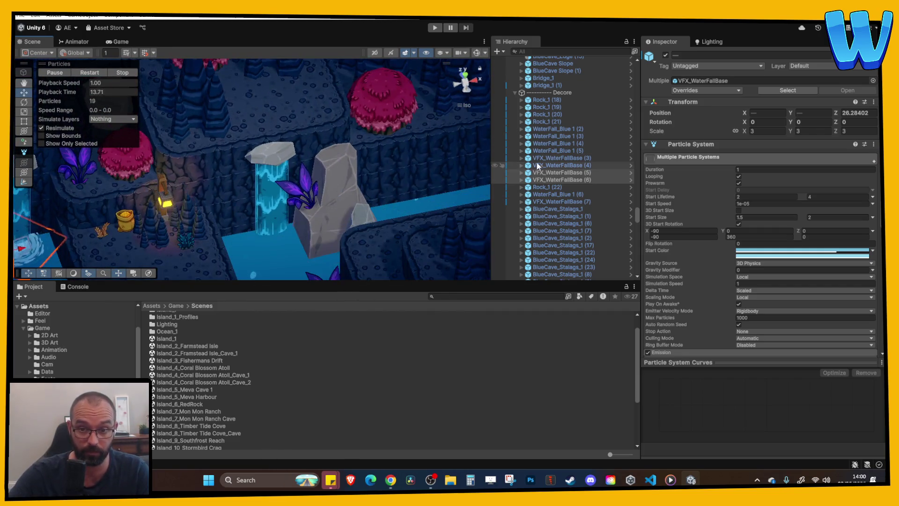
click(558, 163)
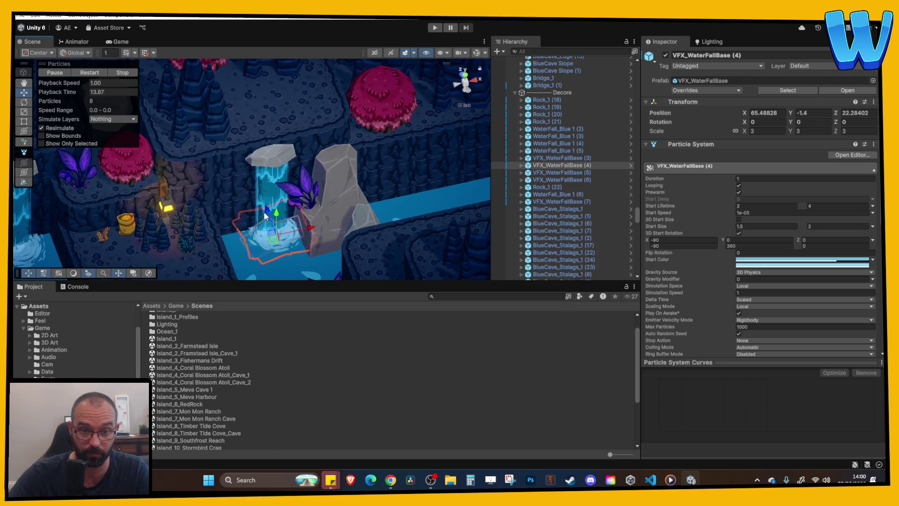
drag(274, 210, 275, 201)
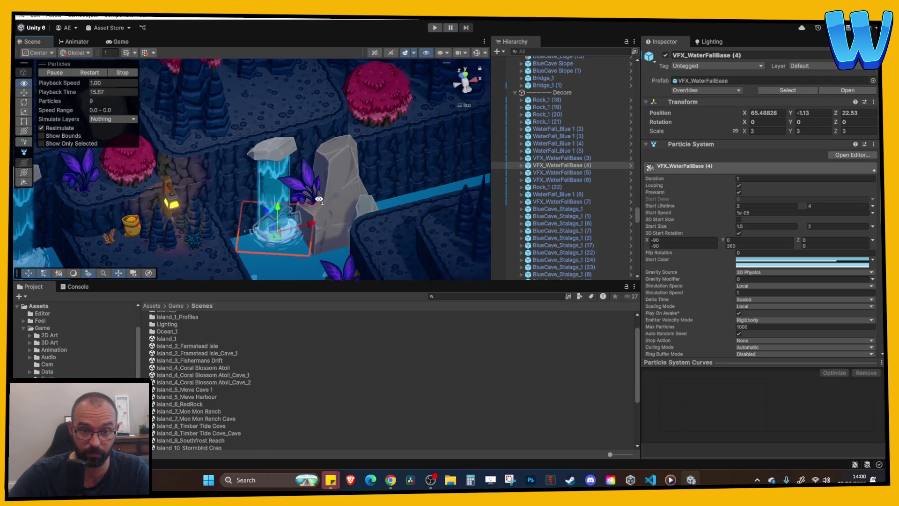
click(571, 159)
key(f)
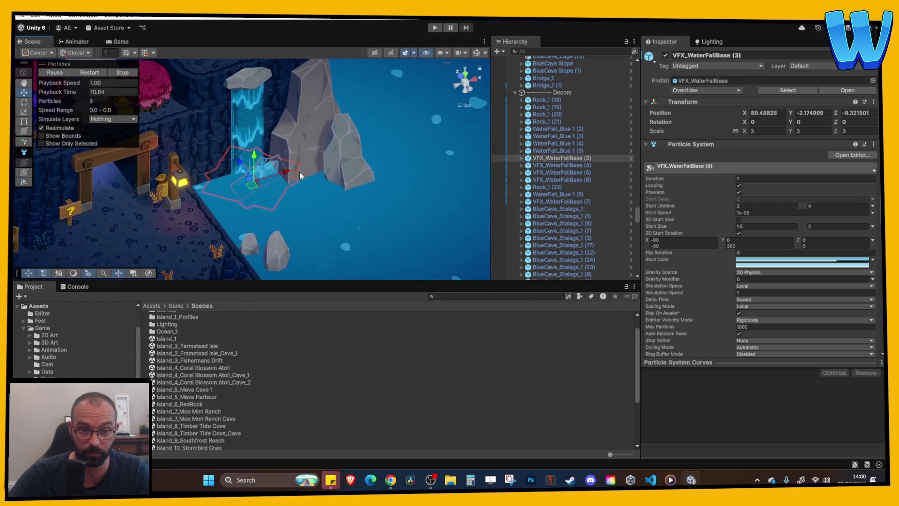
drag(254, 156, 396, 80)
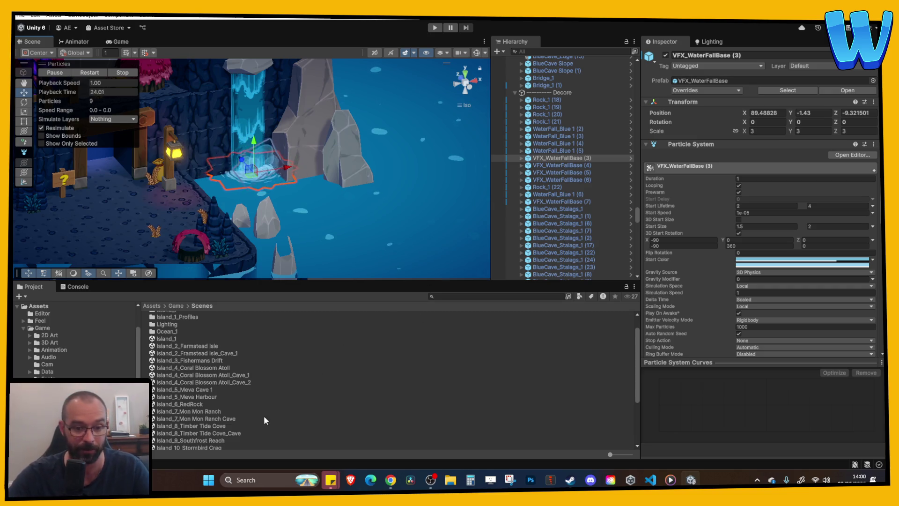
scroll(243, 422, down, 3)
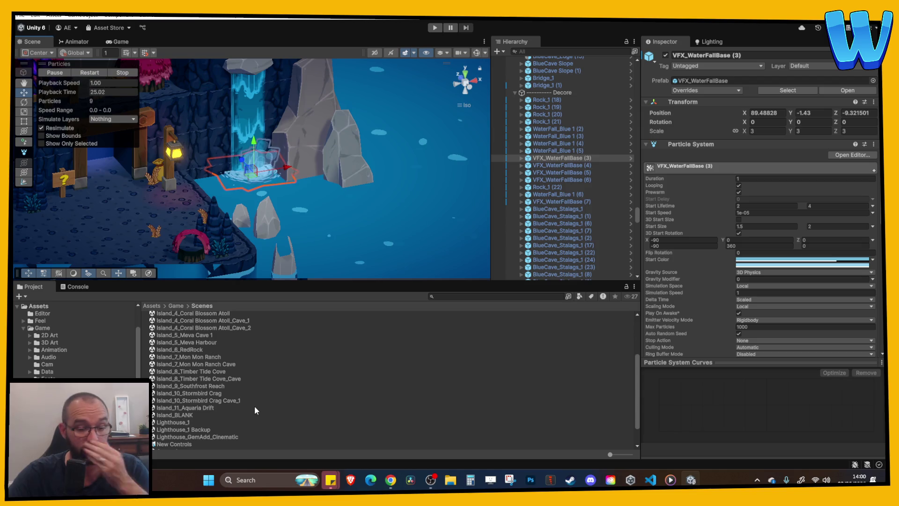
Open the Island_10_Stormbird Crag scene and orbit to face the island front-on.
double_click(204, 395)
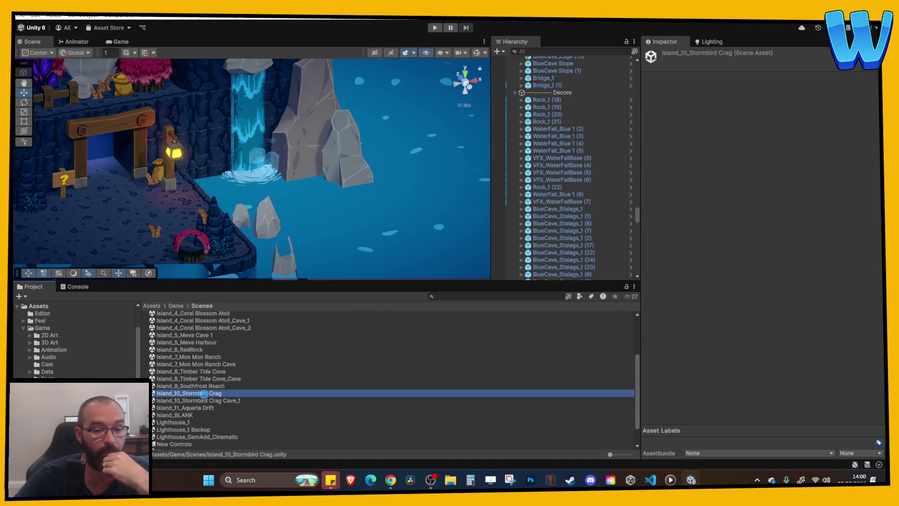
scroll(299, 191, down, 10)
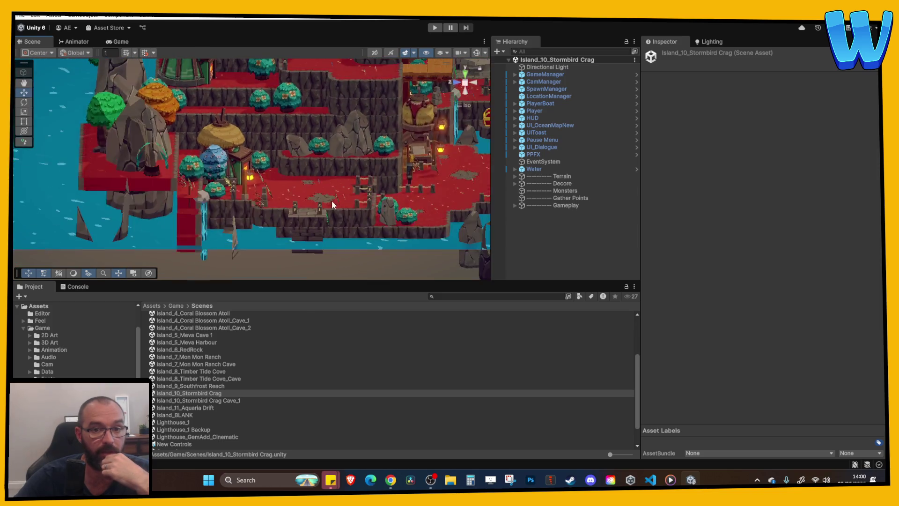
drag(370, 176, 487, 171)
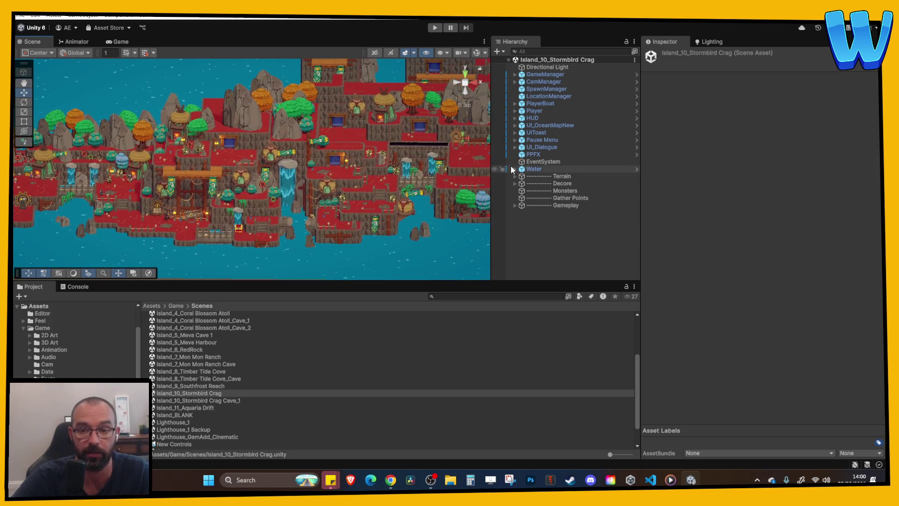
Open Island_10_Stormbird Crag Cave_1, look around the cave, then reopen Island_10_Stormbird Crag.
click(223, 401)
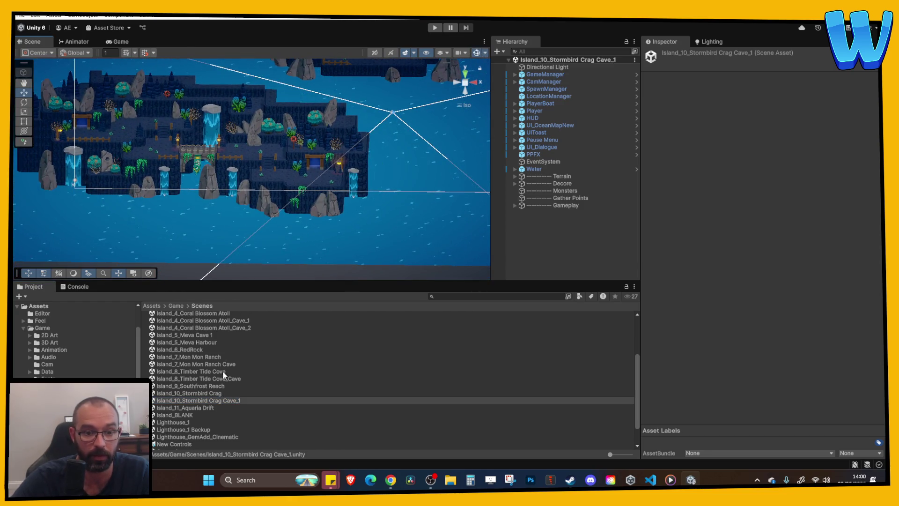
scroll(294, 223, up, 5)
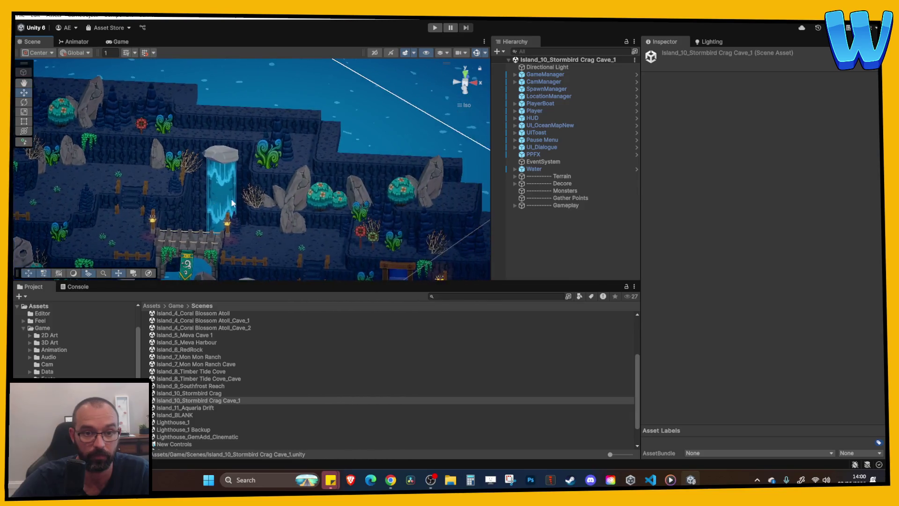
scroll(233, 202, down, 5)
scroll(181, 244, up, 3)
scroll(220, 240, down, 2)
scroll(242, 232, up, 2)
mouse_move(242, 232)
mouse_down()
mouse_move(260, 207)
mouse_move(205, 201)
mouse_move(345, 187)
mouse_move(423, 248)
mouse_up()
scroll(422, 188, up, 2)
scroll(171, 182, down, 3)
scroll(275, 236, up, 2)
scroll(426, 239, down, 2)
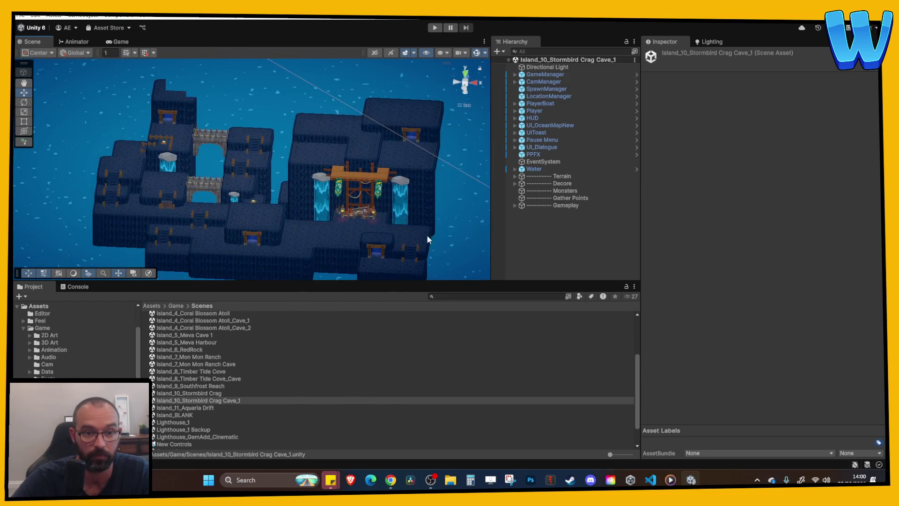
scroll(427, 239, up, 2)
scroll(385, 225, down, 3)
scroll(349, 214, up, 3)
scroll(348, 213, up, 2)
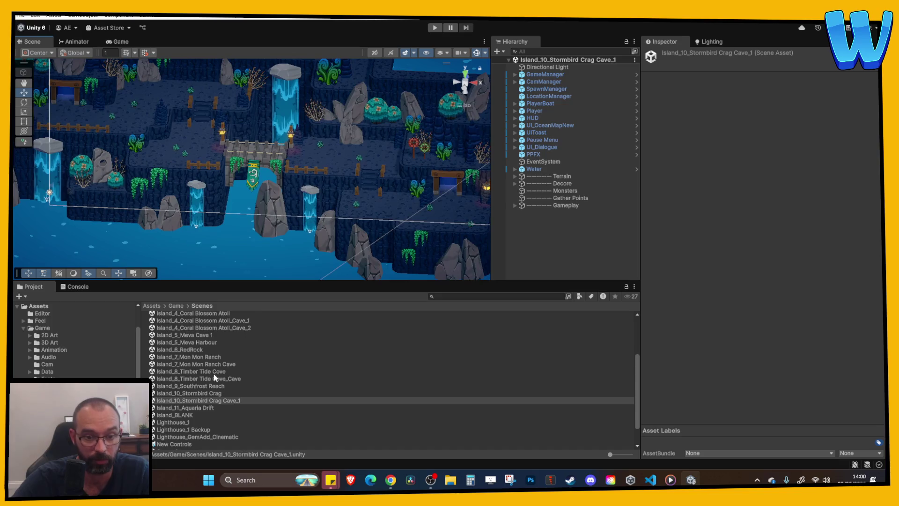
double_click(204, 393)
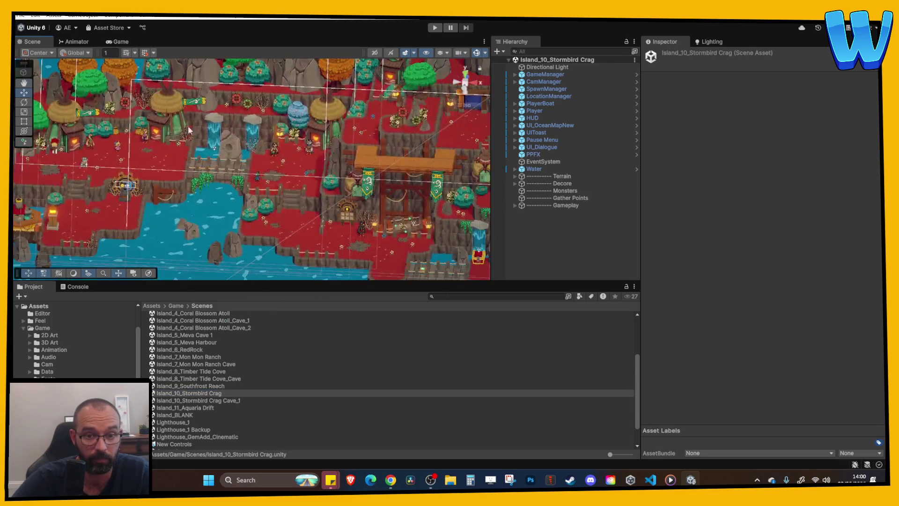
scroll(190, 130, up, 5)
scroll(118, 241, down, 3)
scroll(322, 192, up, 6)
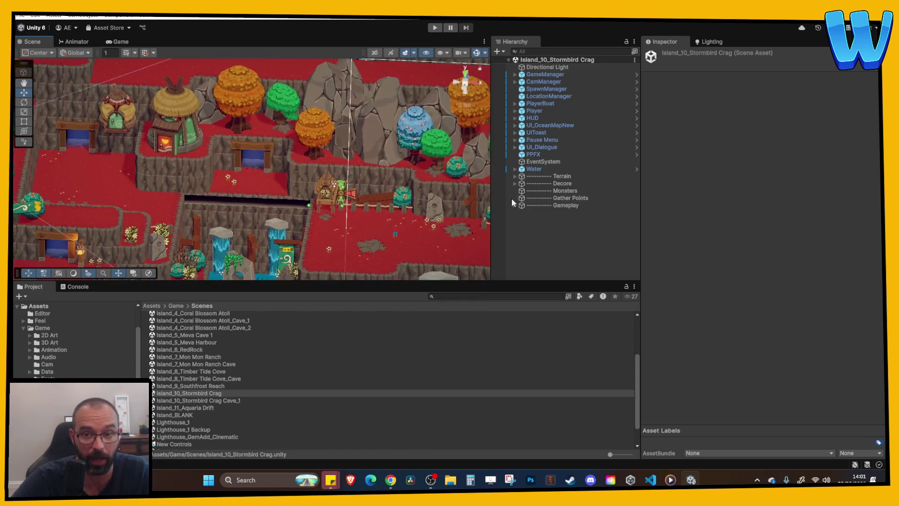
click(551, 197)
click(551, 236)
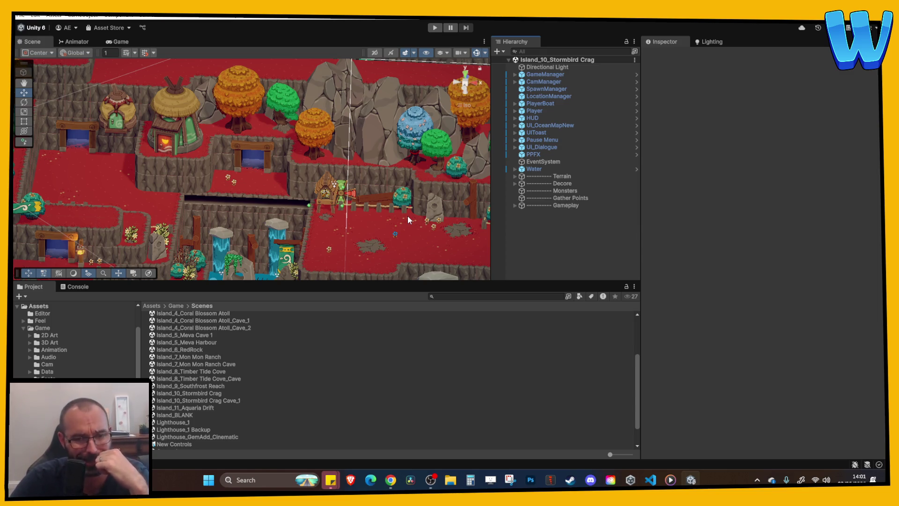
scroll(401, 214, down, 5)
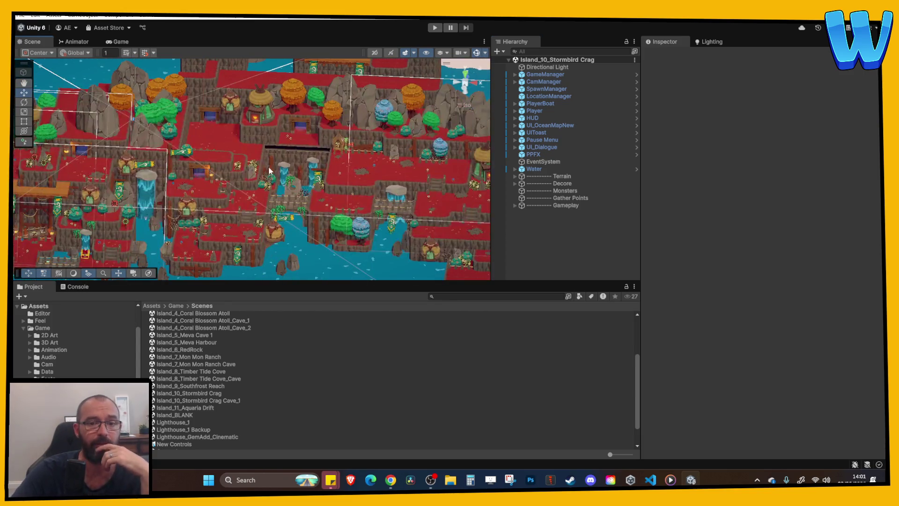
scroll(269, 171, down, 5)
scroll(236, 172, up, 5)
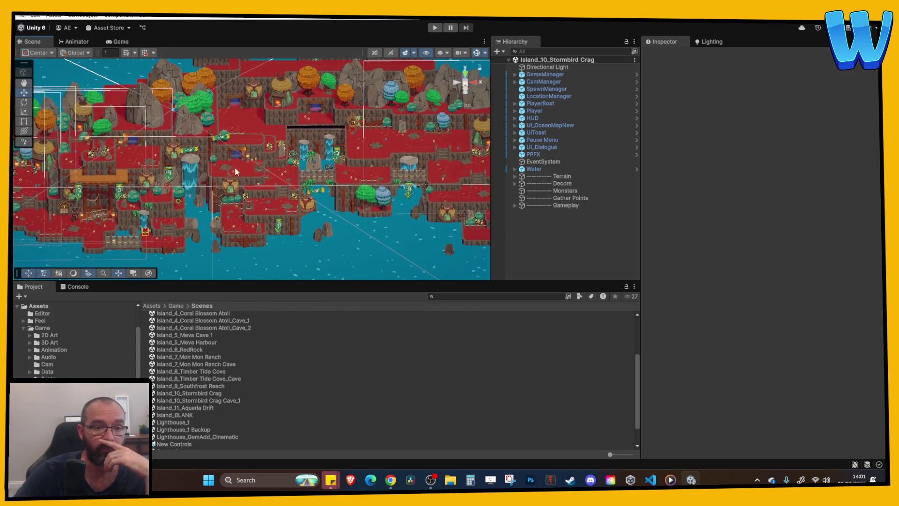
scroll(235, 172, up, 6)
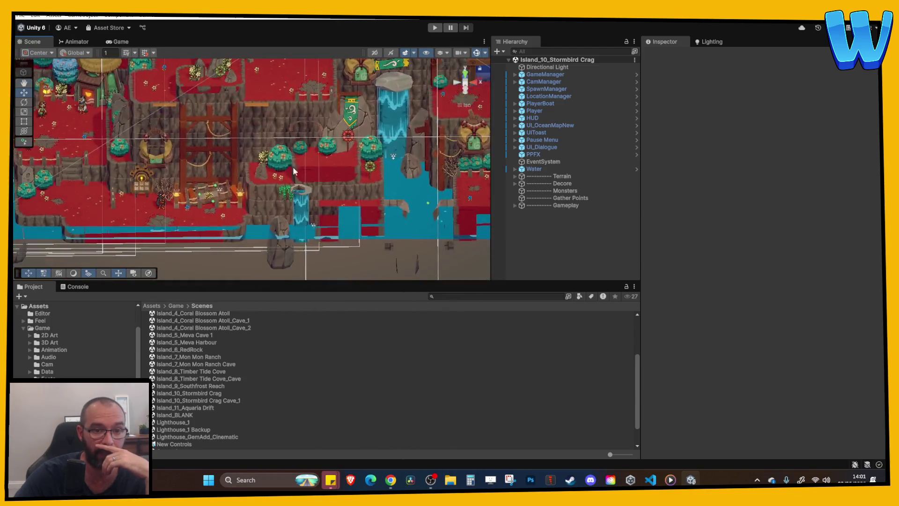
scroll(294, 172, down, 5)
scroll(294, 182, up, 4)
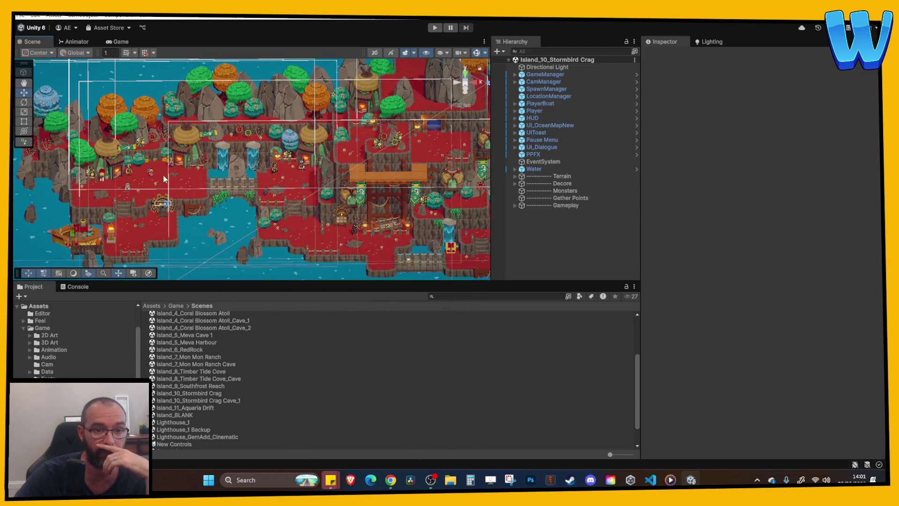
click(266, 188)
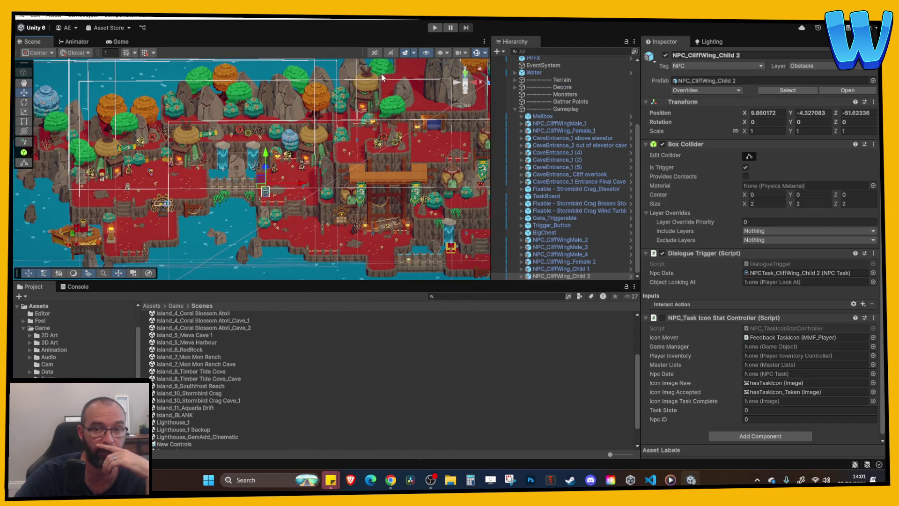
Hide gizmos, lift the Player to 177.2, 15.53, 10.4 beside the turbine, and press Play.
click(477, 53)
click(127, 185)
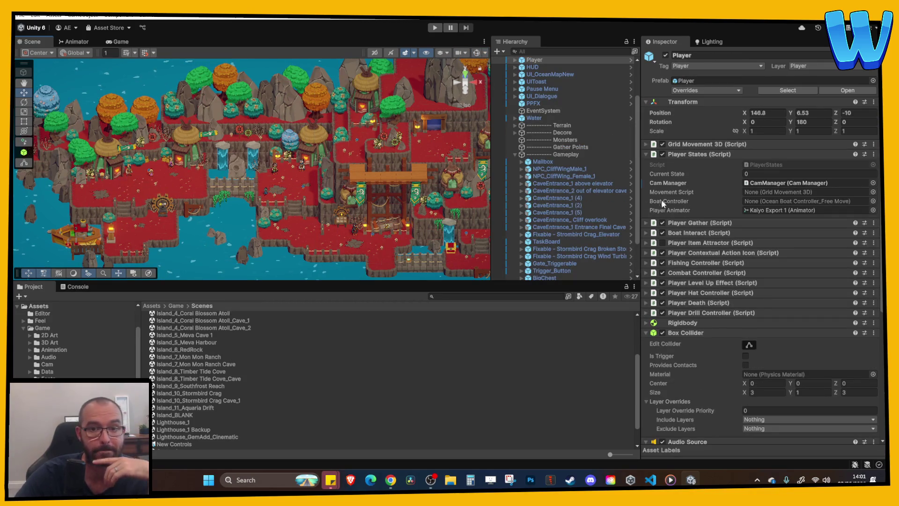
key(f)
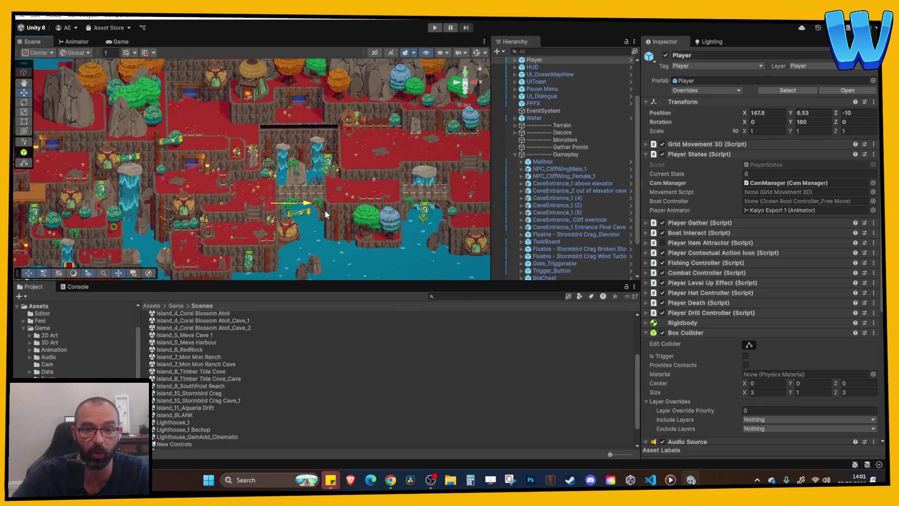
drag(413, 226, 402, 210)
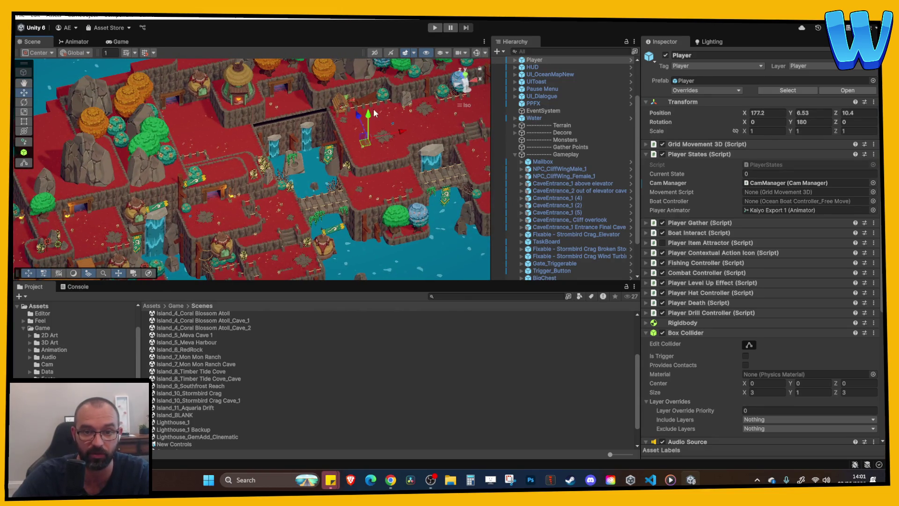
drag(367, 87, 368, 78)
key(f)
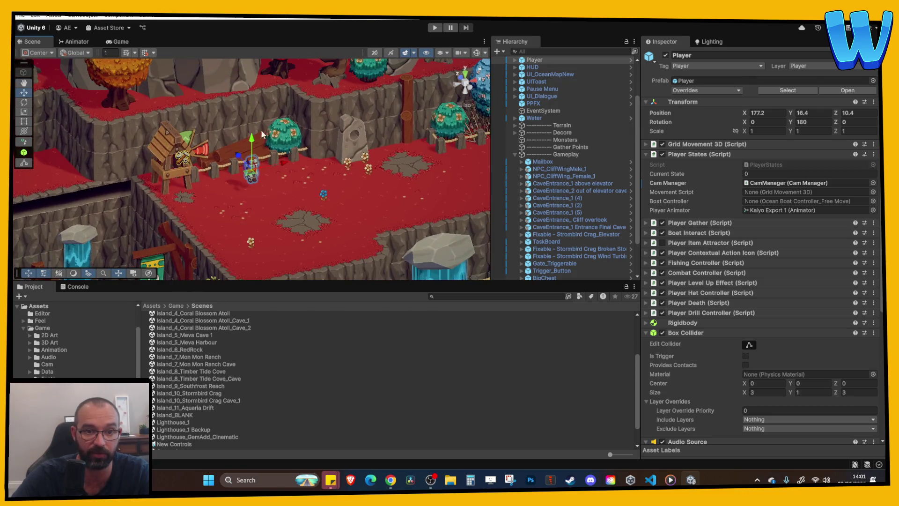
key(f)
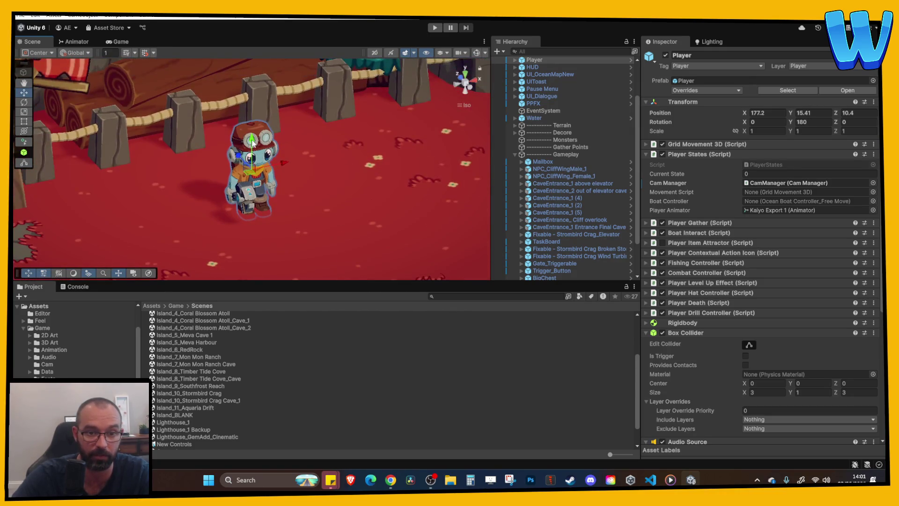
click(435, 28)
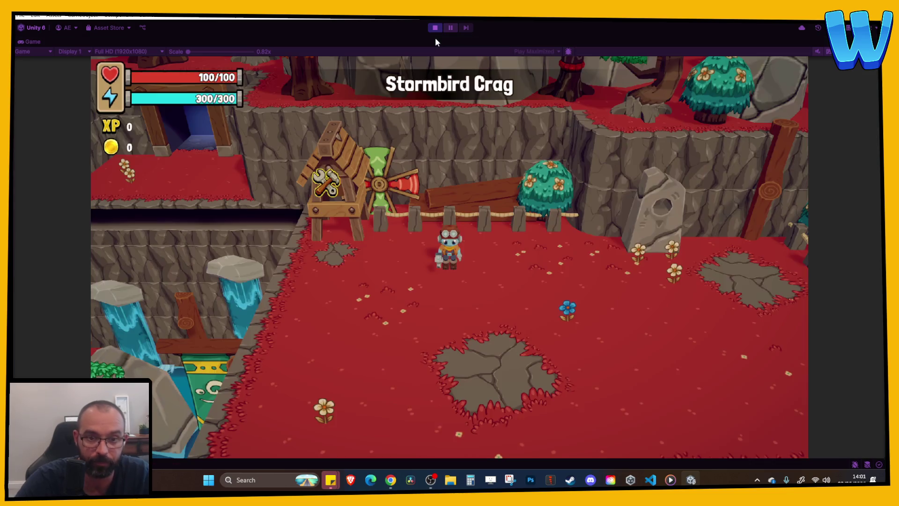
Repair the Broken Wind Turbine with E, cross the raised bridge into Stormbird Caverns and back.
key(a)
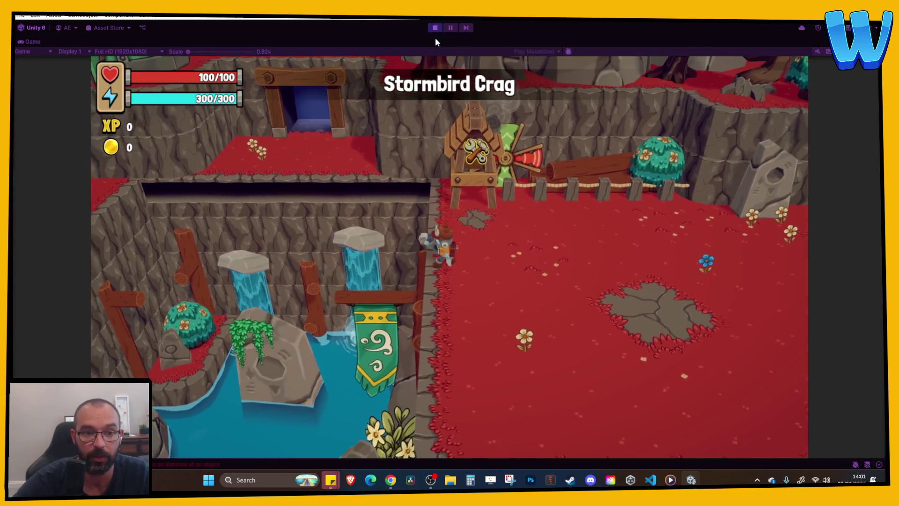
key(w)
key(e)
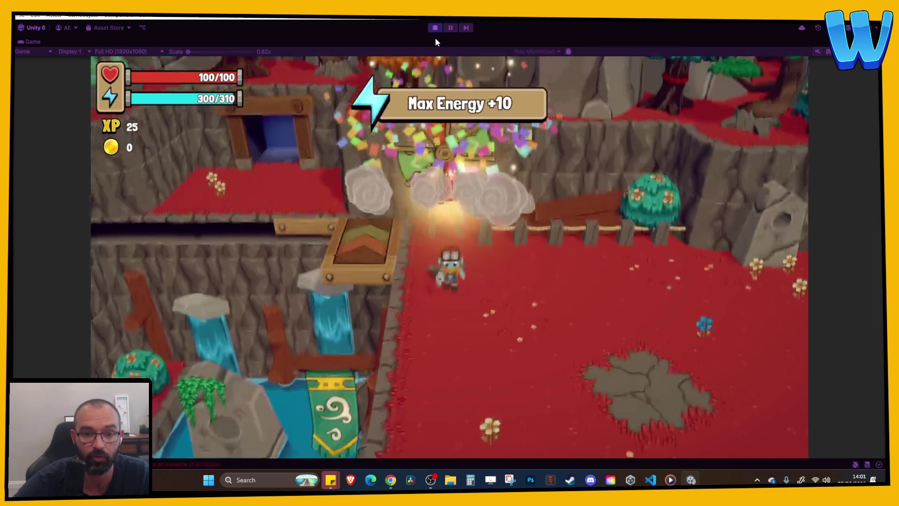
key(a)
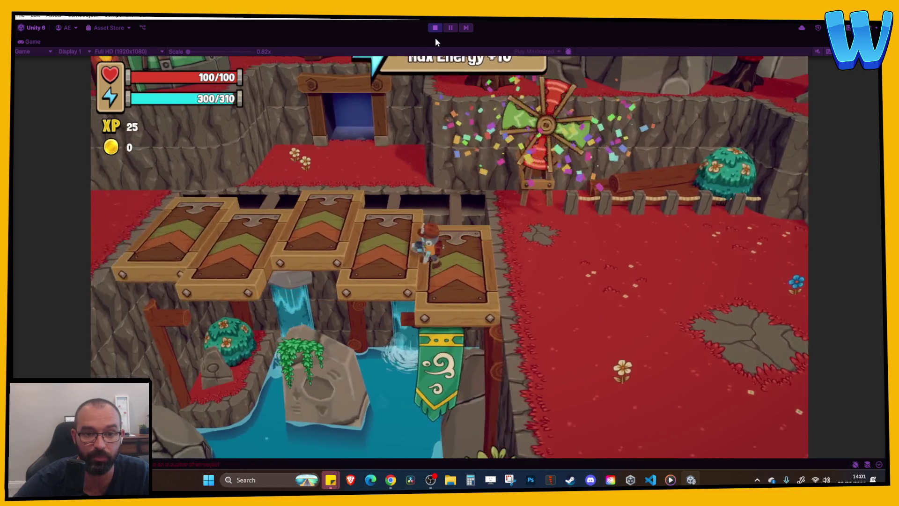
key(a)
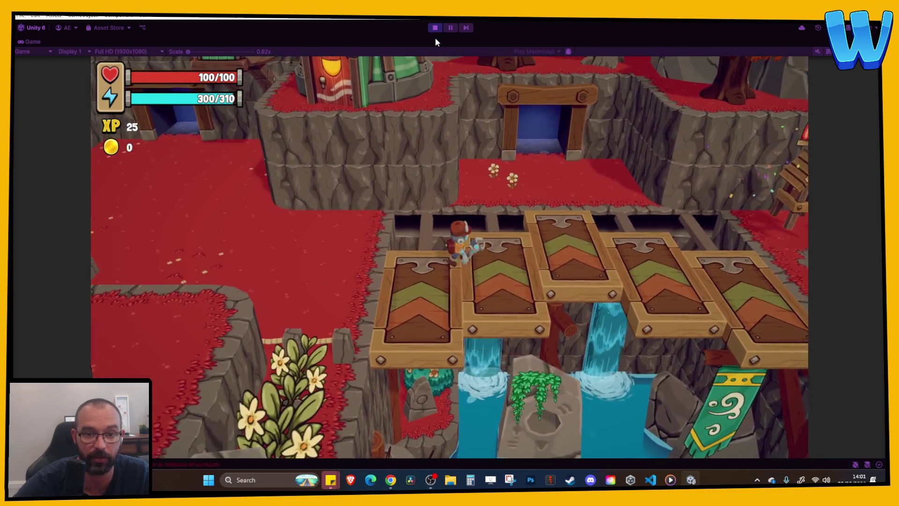
key(w)
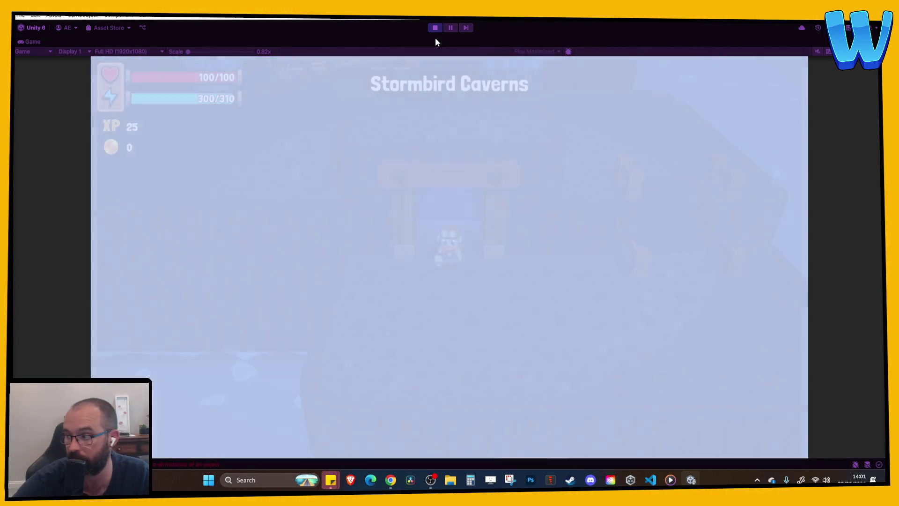
key(w)
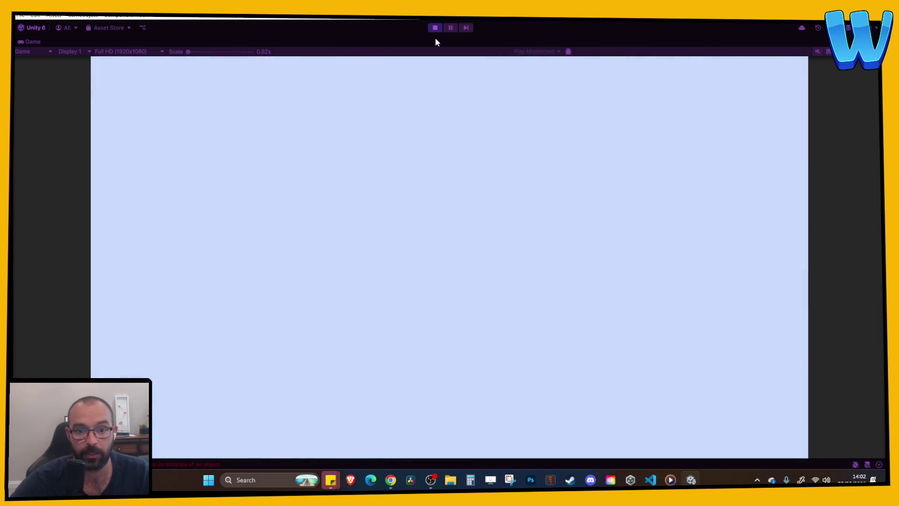
Walk the character around the plateau and stop the play-test.
key(w)
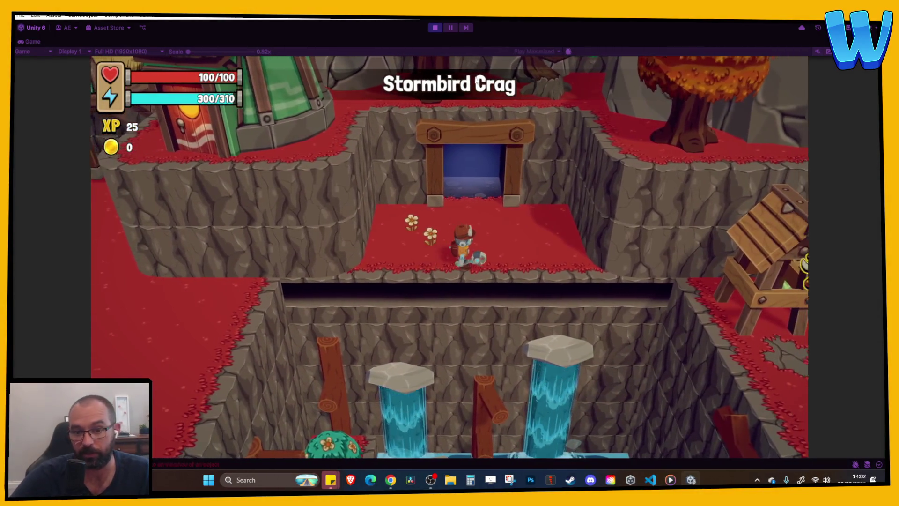
key(a)
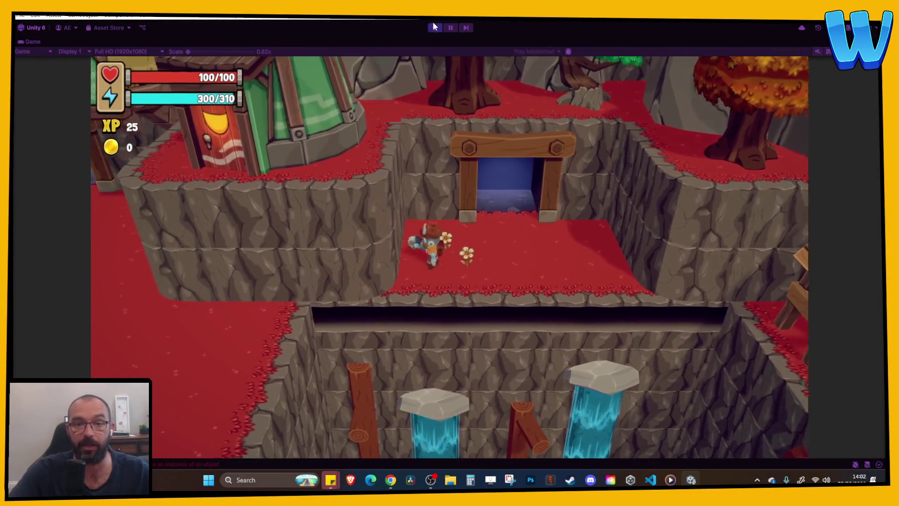
click(434, 27)
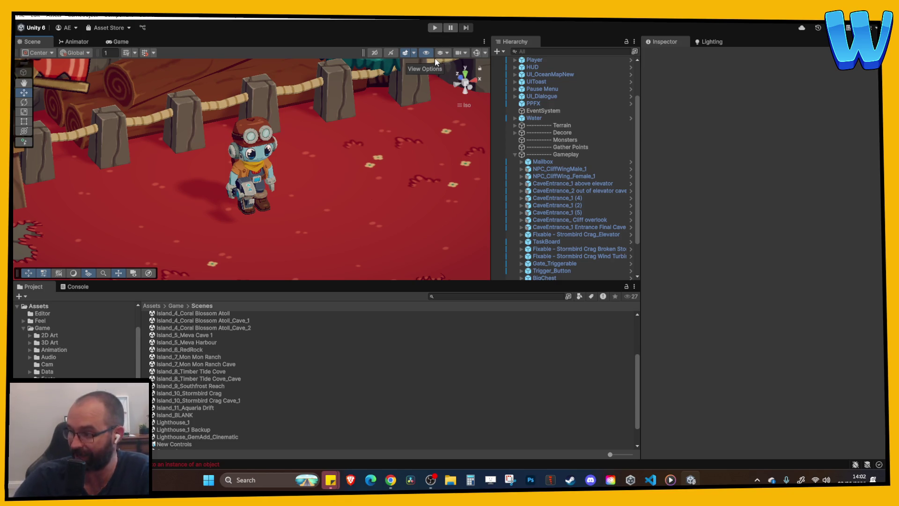
Open Island_2_Farmstead Isle from the Scenes folder, answering the save prompt.
scroll(378, 172, down, 10)
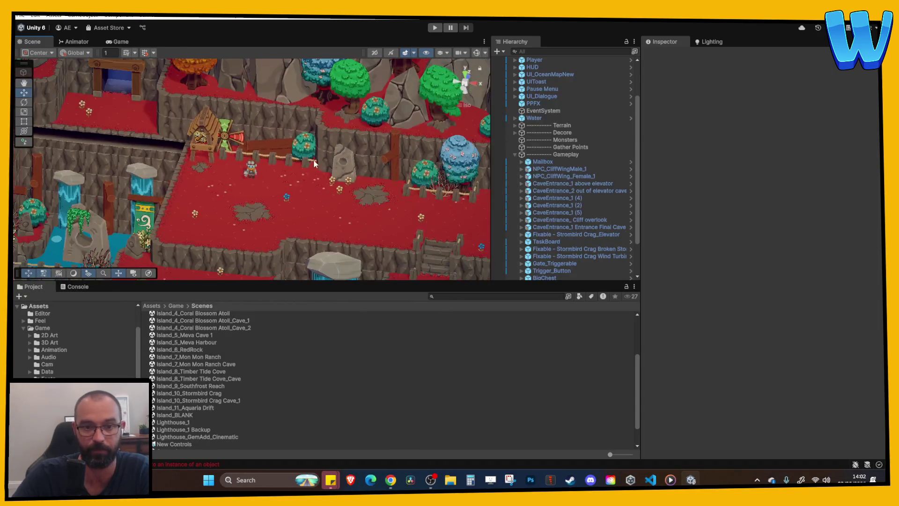
scroll(314, 162, down, 5)
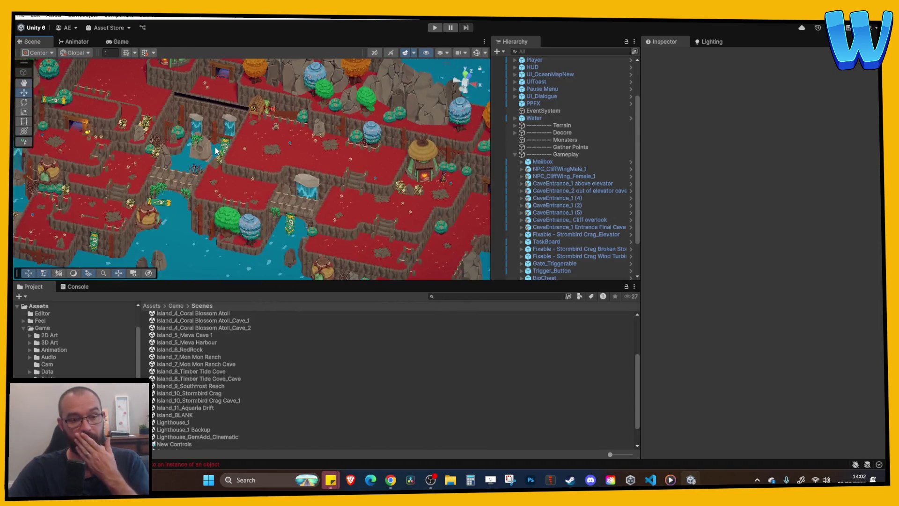
scroll(204, 344, up, 3)
click(211, 347)
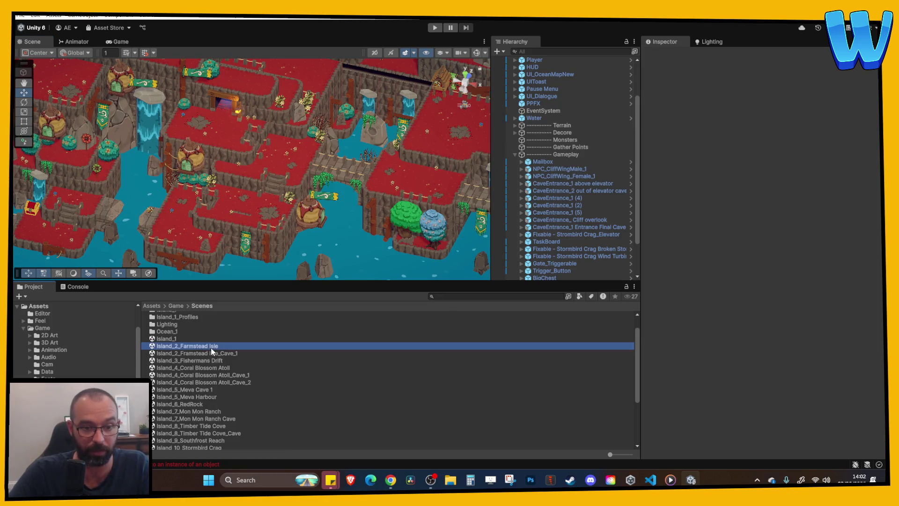
double_click(211, 347)
click(463, 258)
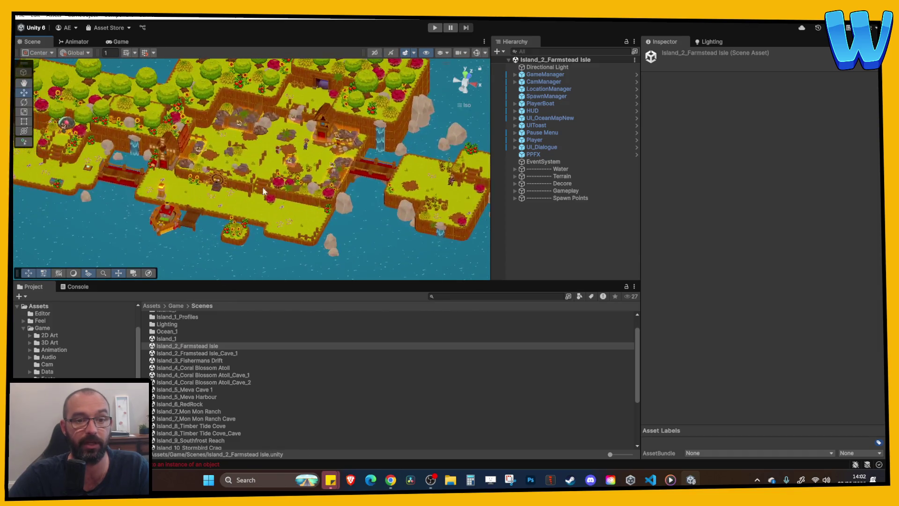
scroll(348, 162, up, 5)
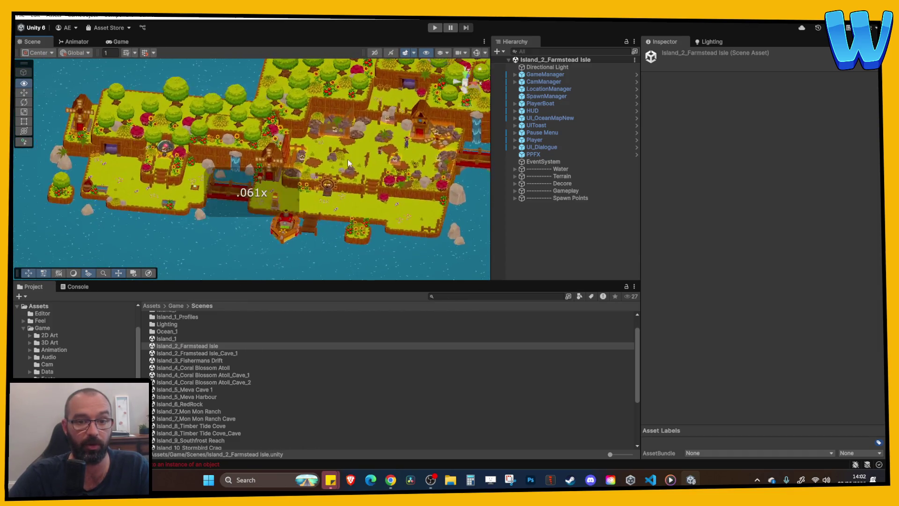
key(d)
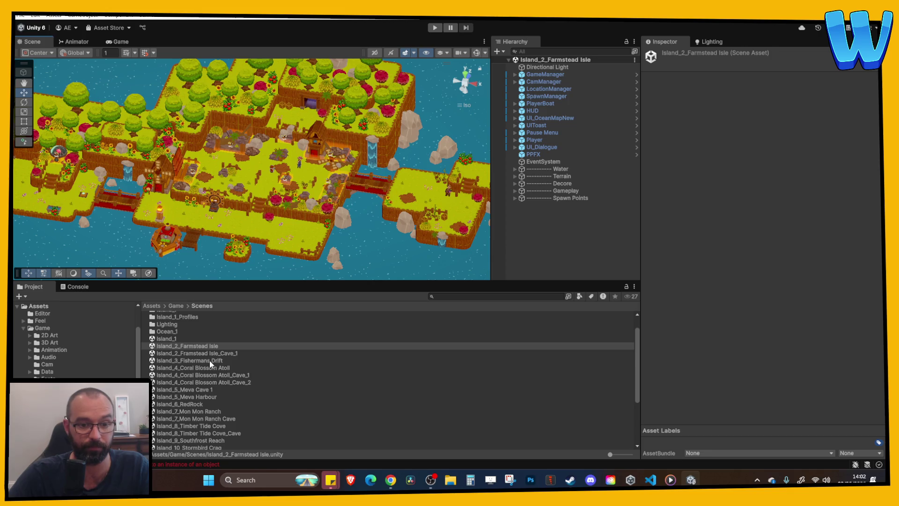
double_click(211, 368)
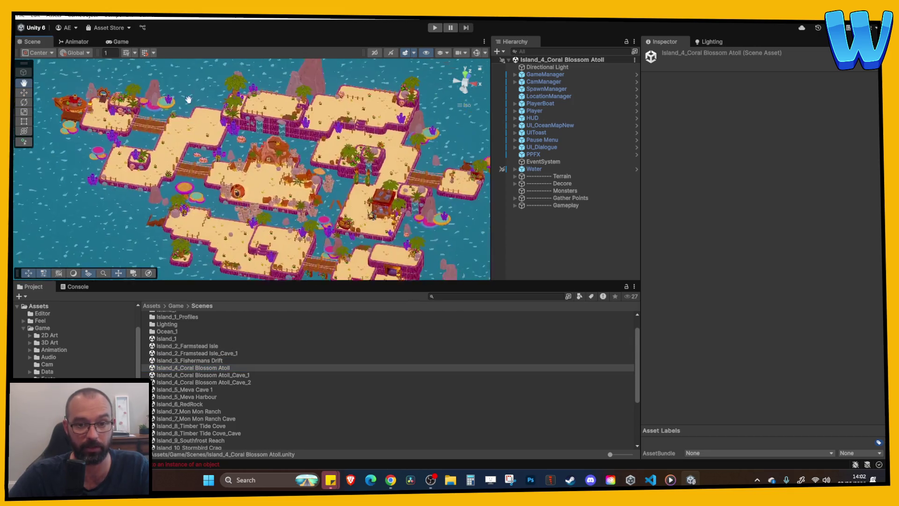
Frame the Player and drag it from 169, -5 to X 101.8, Z -24.7.
scroll(283, 179, up, 6)
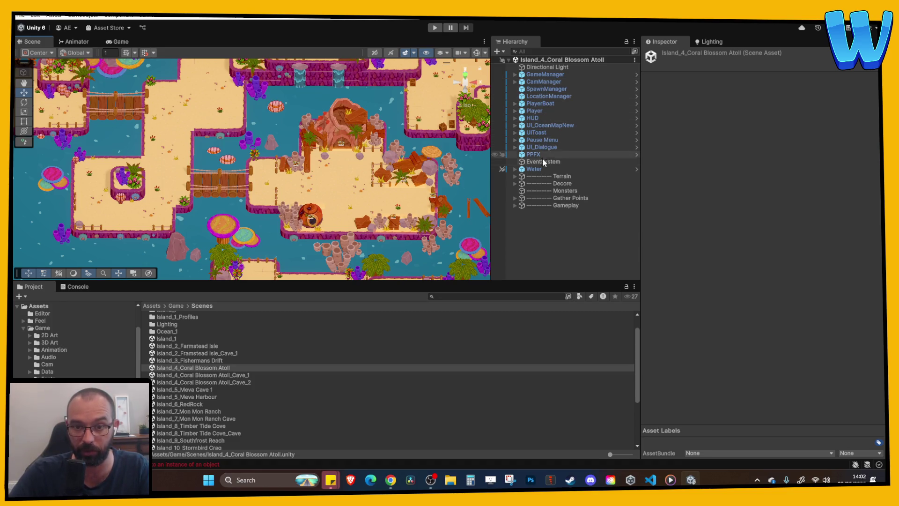
click(535, 111)
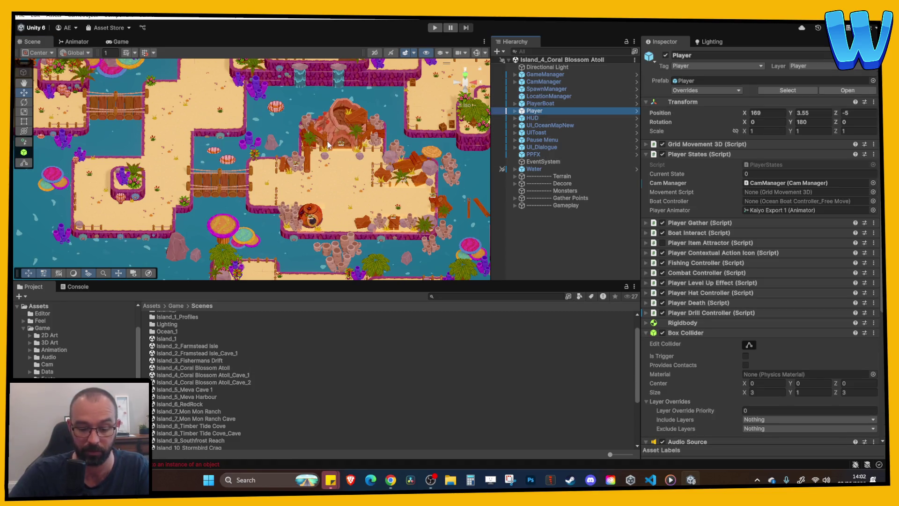
key(f)
scroll(333, 161, down, 5)
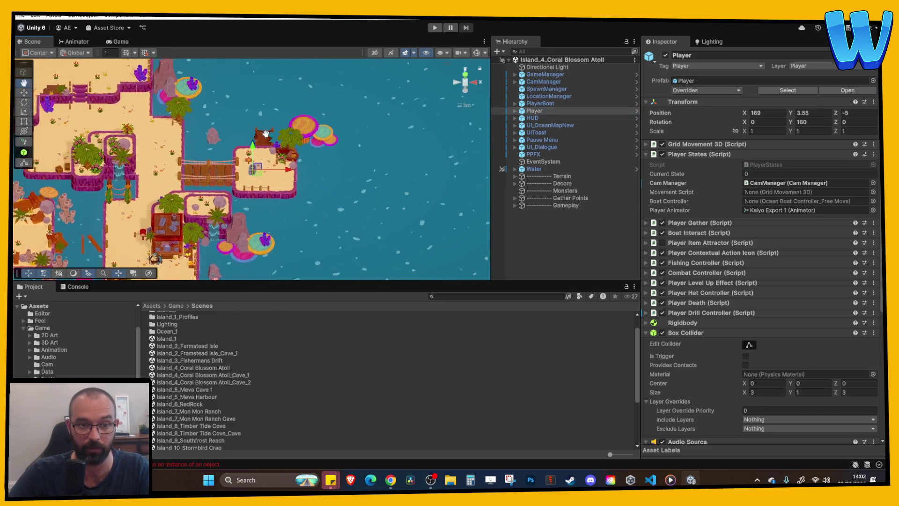
mouse_move(369, 151)
mouse_down()
mouse_move(234, 151)
mouse_move(72, 119)
mouse_move(67, 188)
mouse_up()
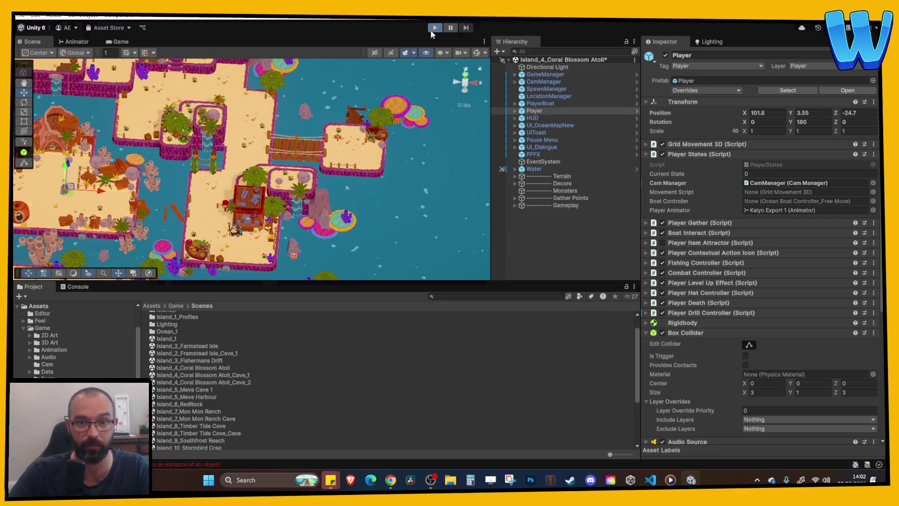
Enter Play mode and walk right to the Broken Bridge to repair it.
click(432, 30)
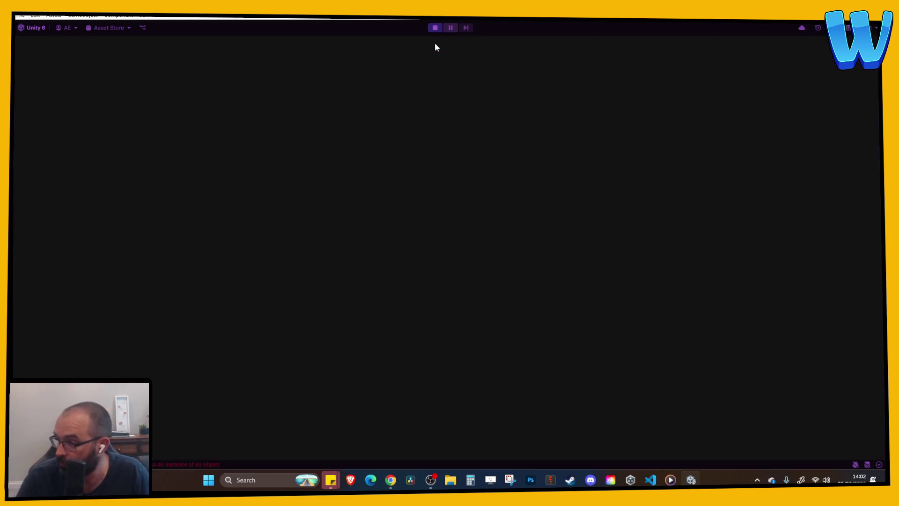
key(d)
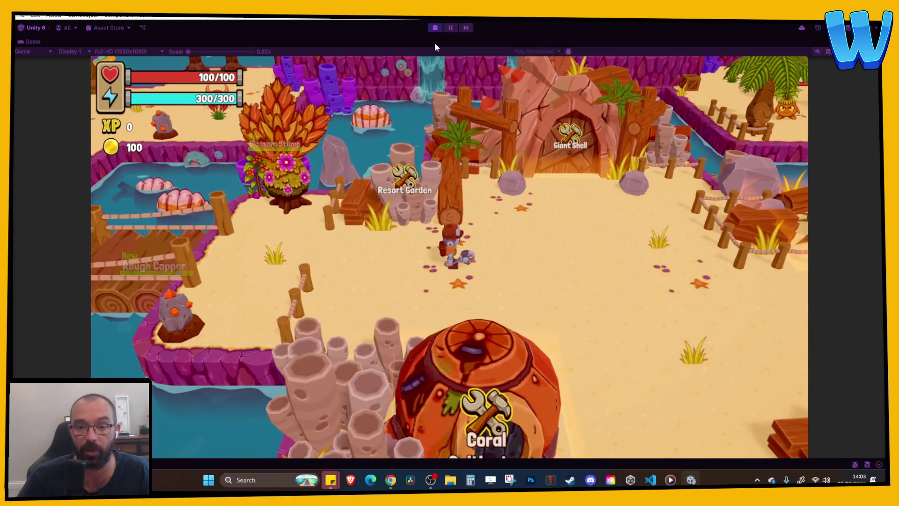
key(d)
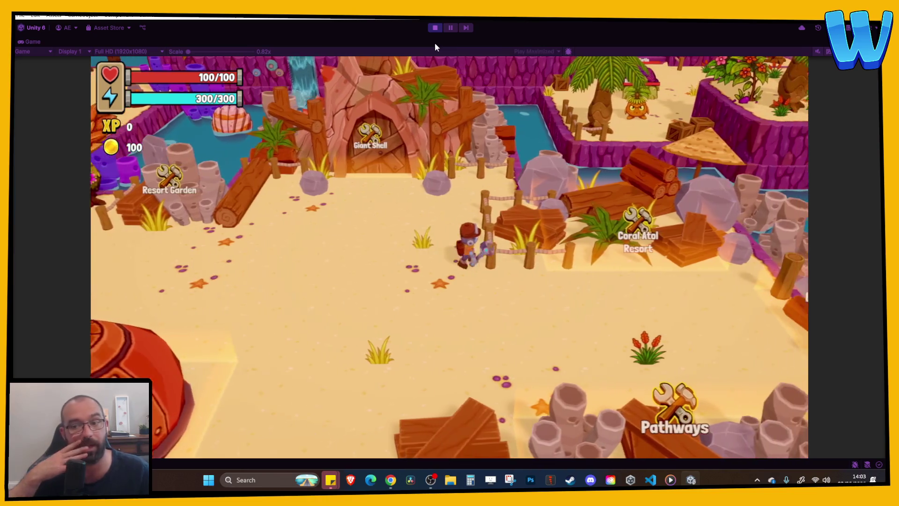
key(d)
key(s)
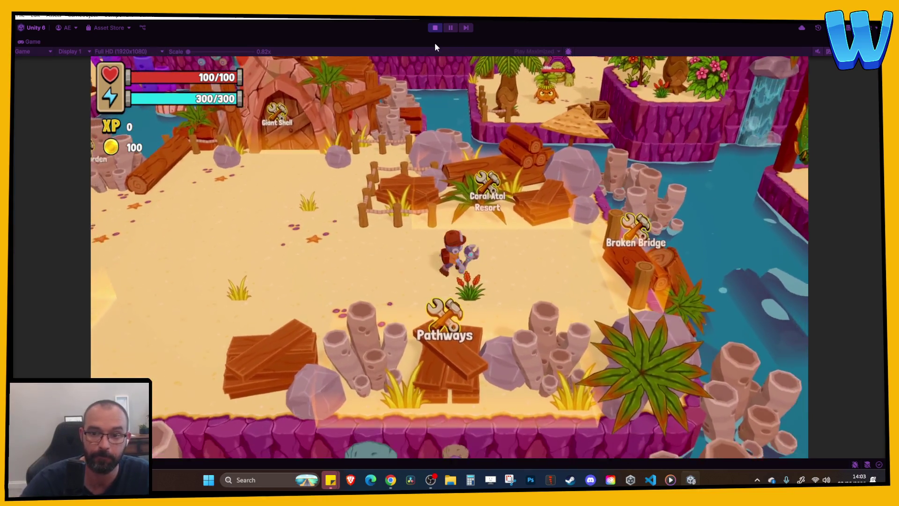
key(d)
key(e)
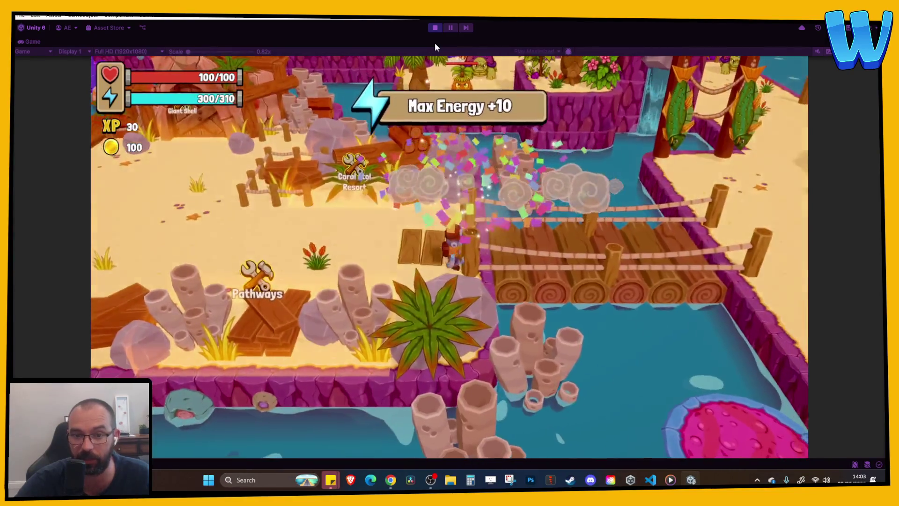
Walk back left across the beach and repair the Coral Cultivator.
key(a)
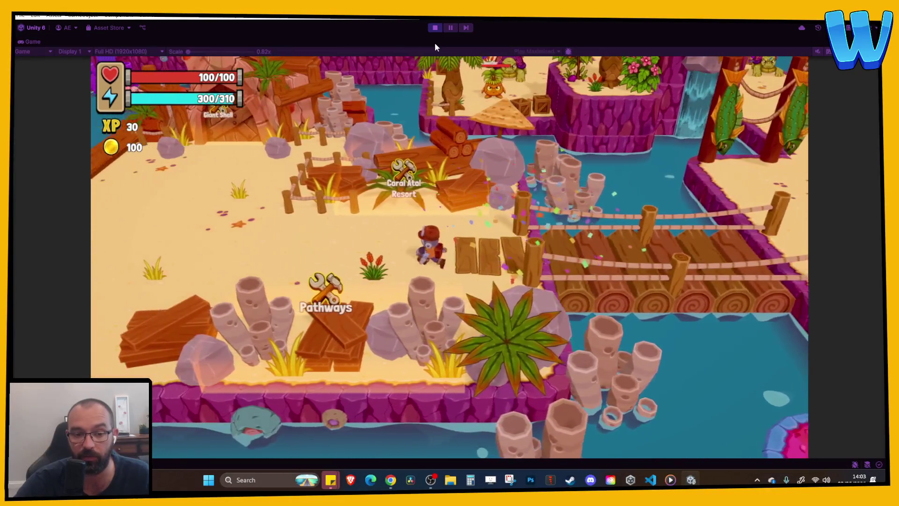
key(a)
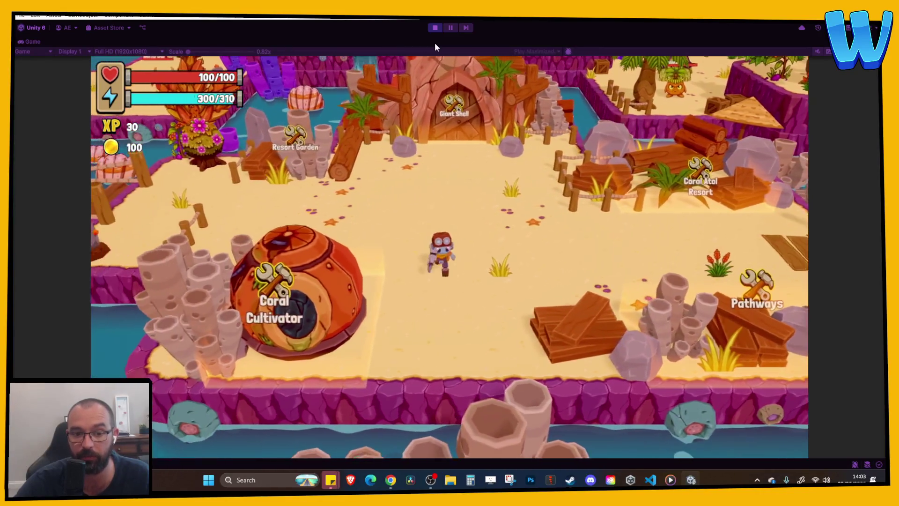
key(a)
key(e)
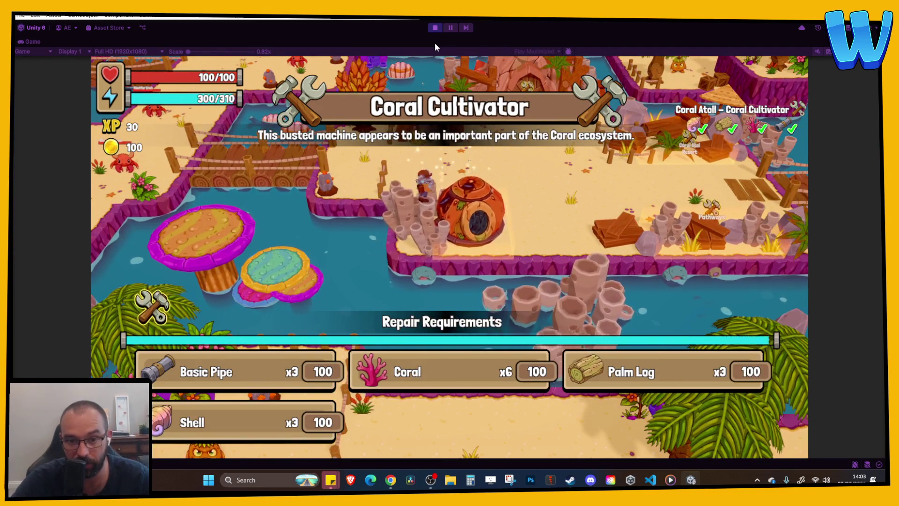
Repair the Pathways, then walk up the new path to start the Resort Garden repair.
key(s)
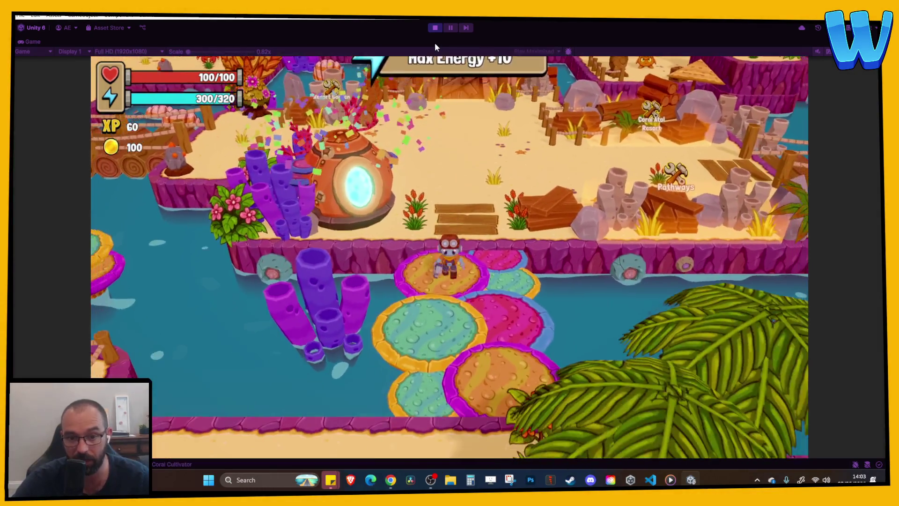
key(w)
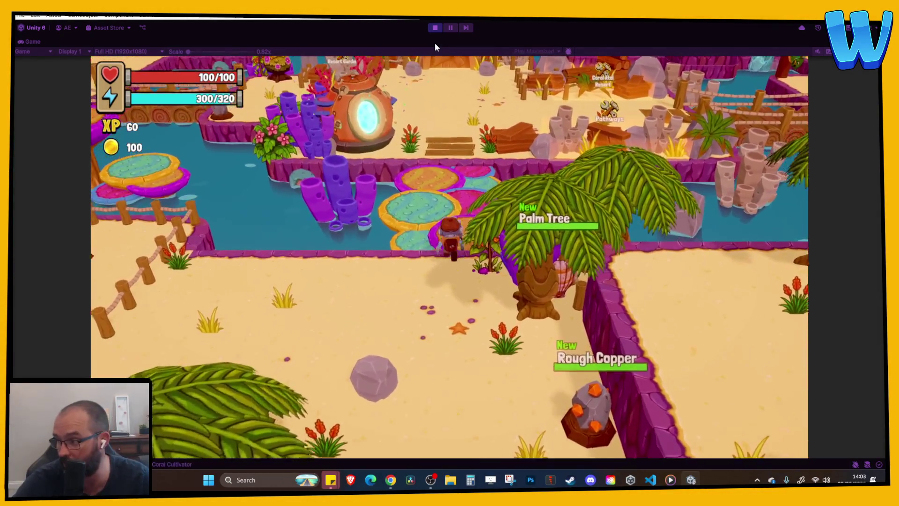
key(d)
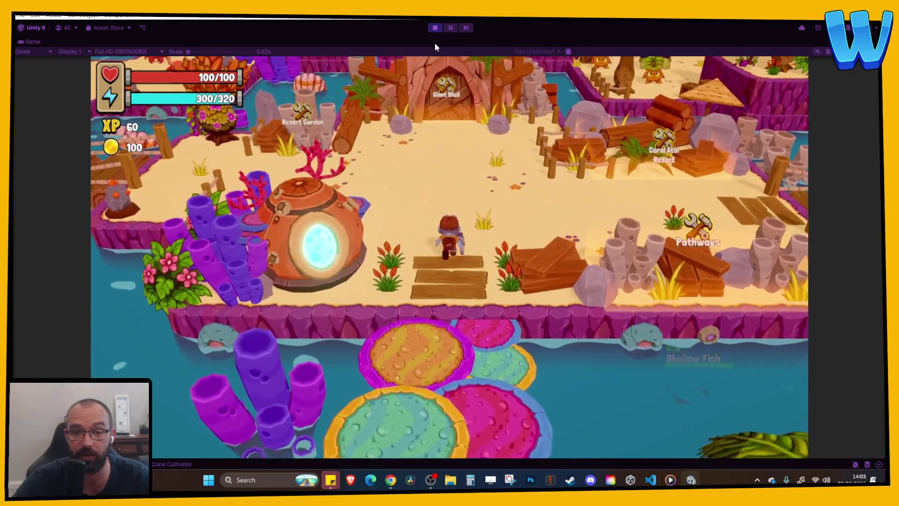
key(e)
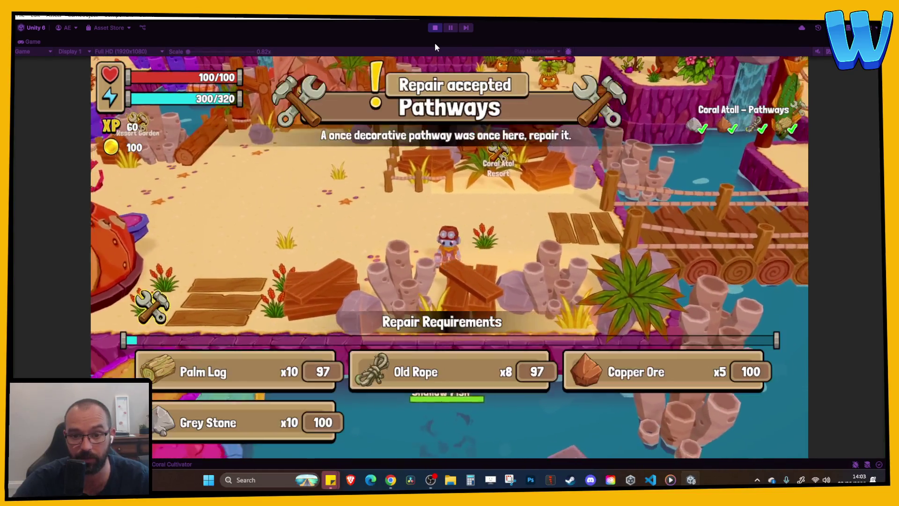
key(a)
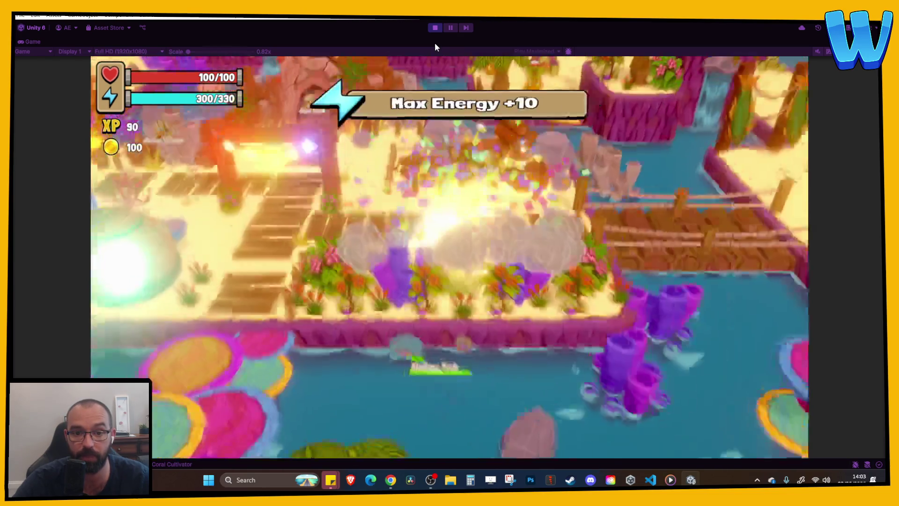
key(w)
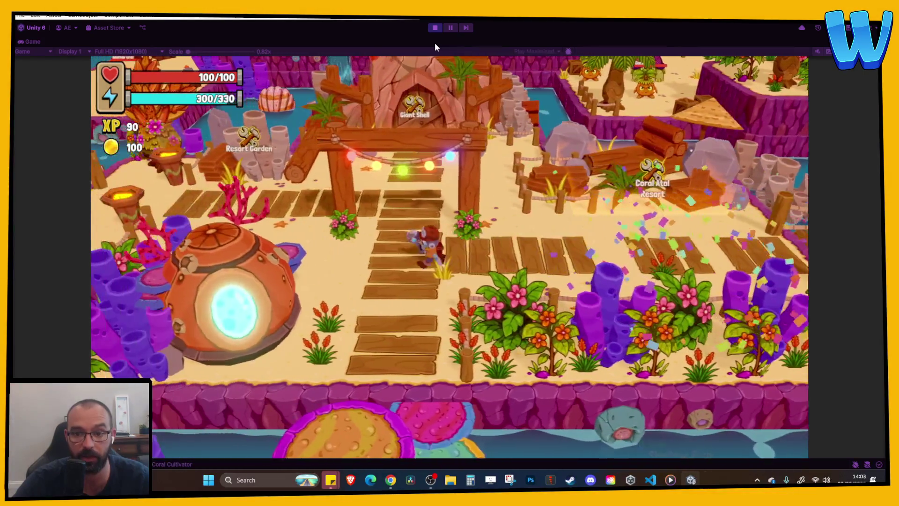
key(a)
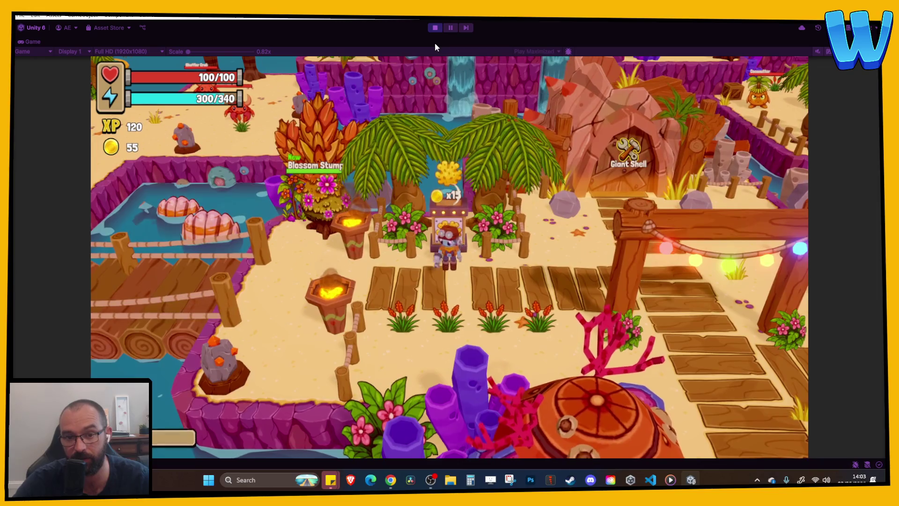
Repair the Coral Atol Resort, then reach the Giant Shell and bring up its repair requirements.
key(d)
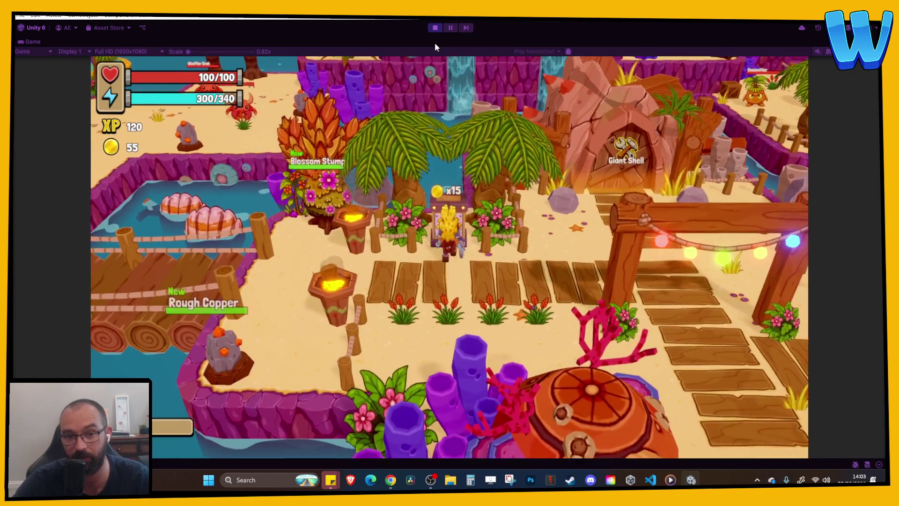
key(d)
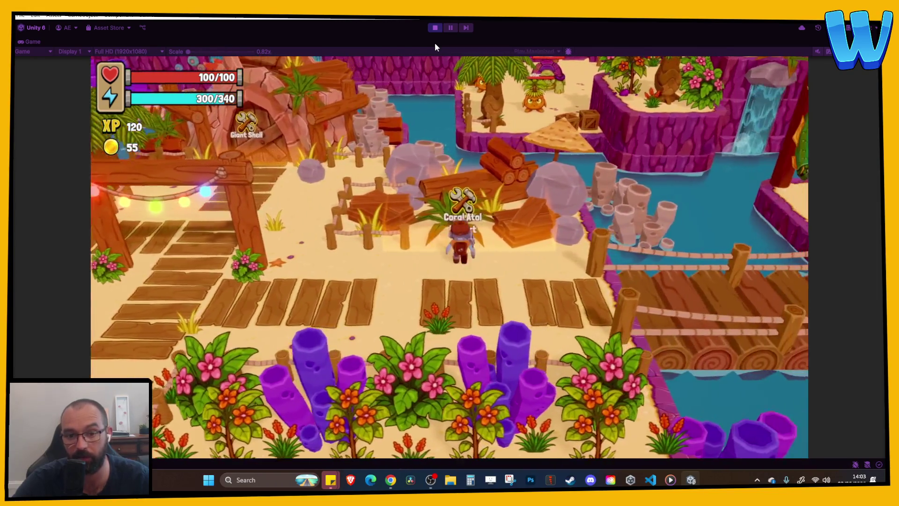
key(e)
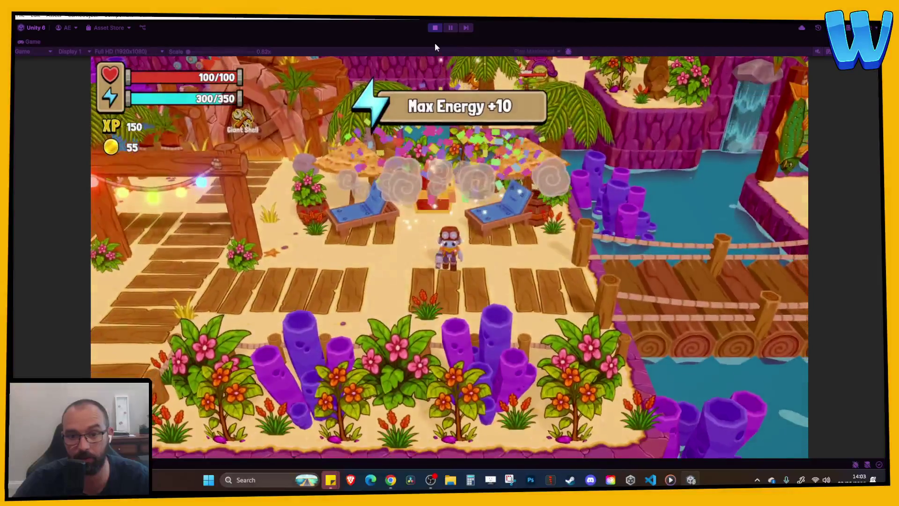
key(w)
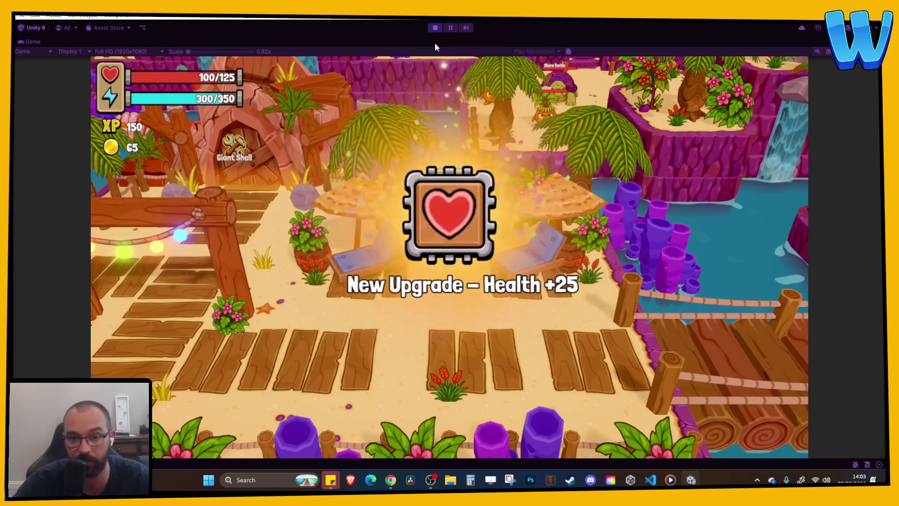
key(a)
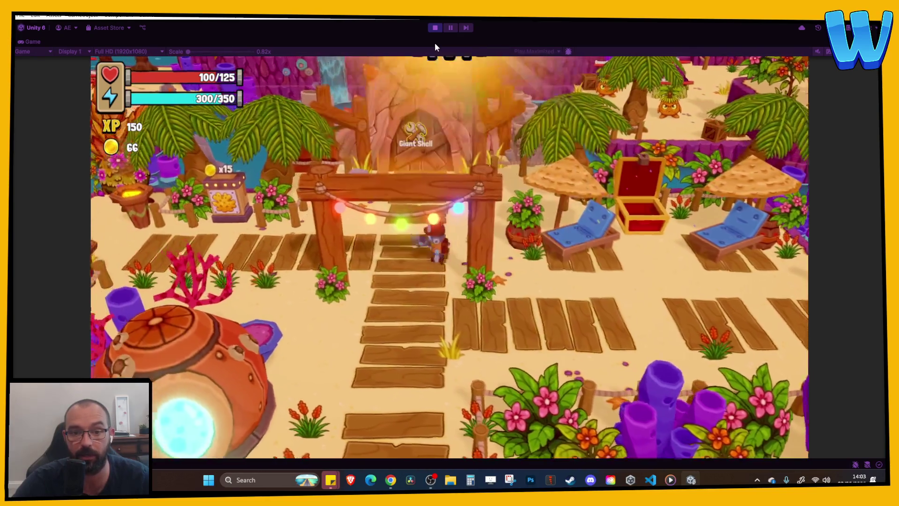
key(w)
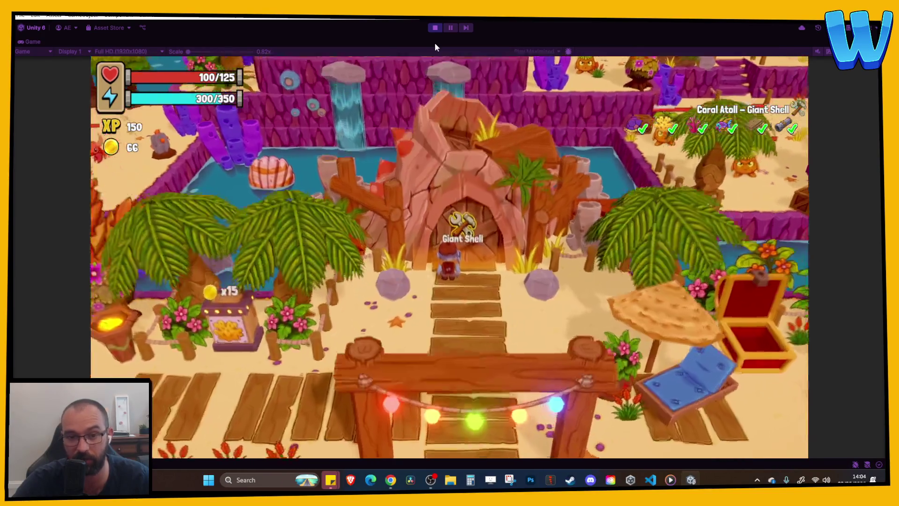
key(e)
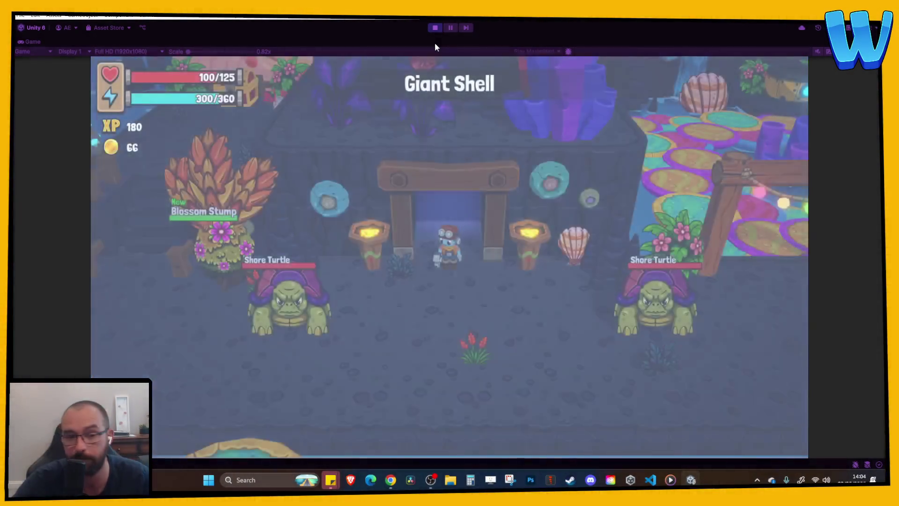
Walk past the Shore Turtle and Raw Iron, through the archway to the cauldron.
key(s)
key(d)
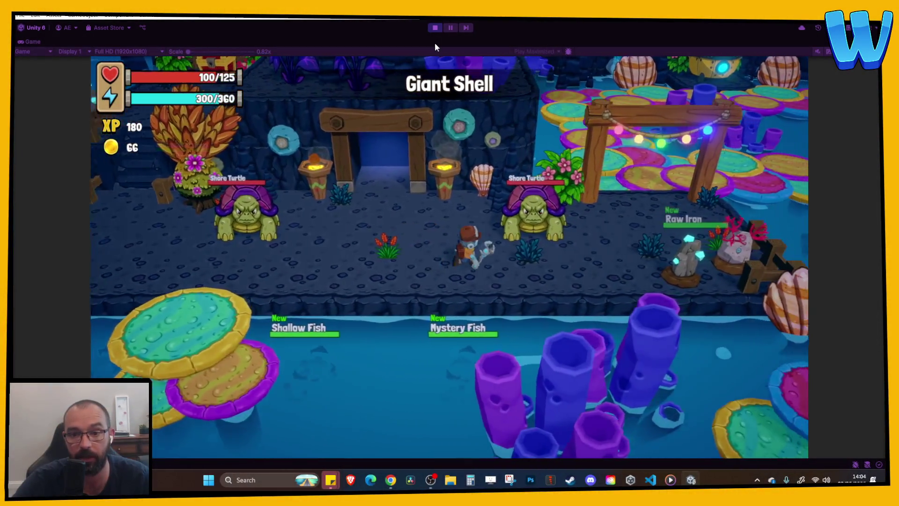
key(d)
key(w)
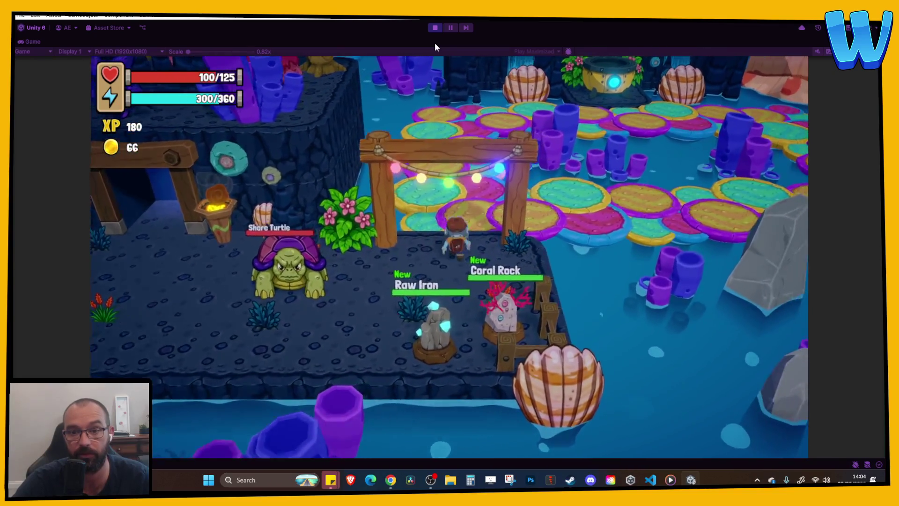
key(d)
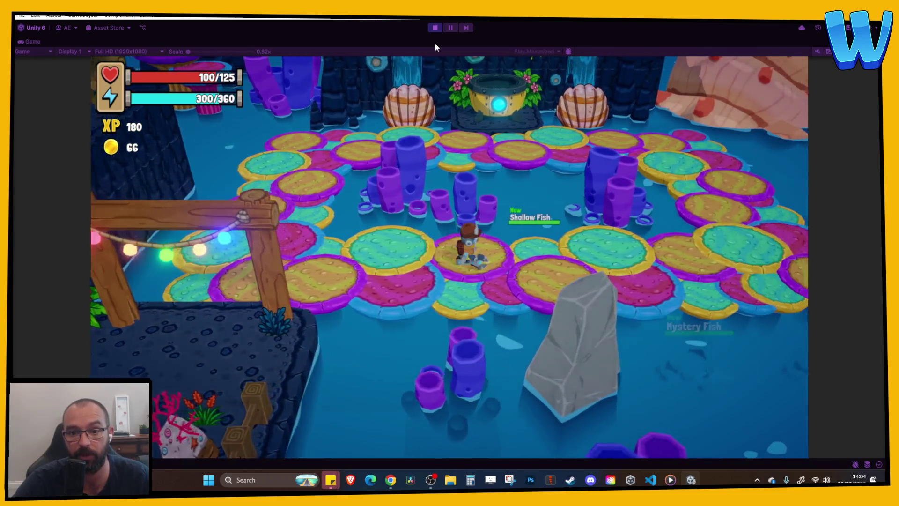
key(d)
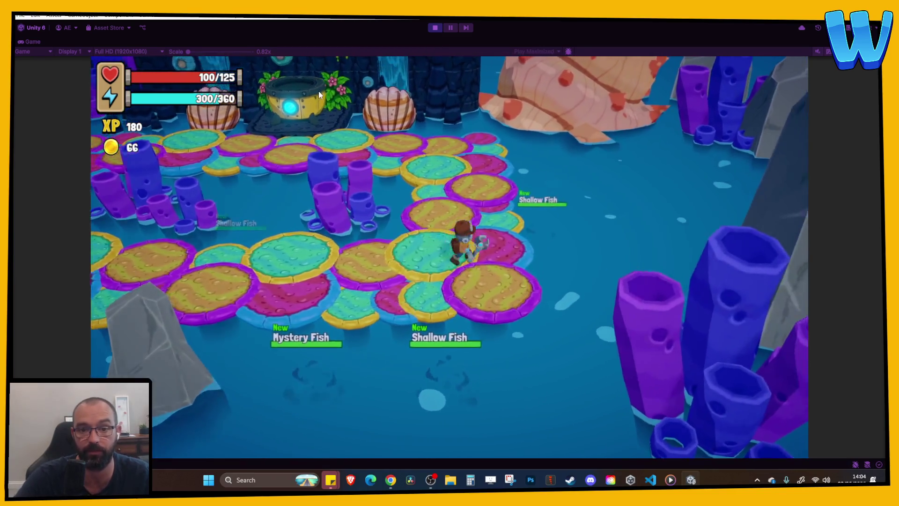
key(w)
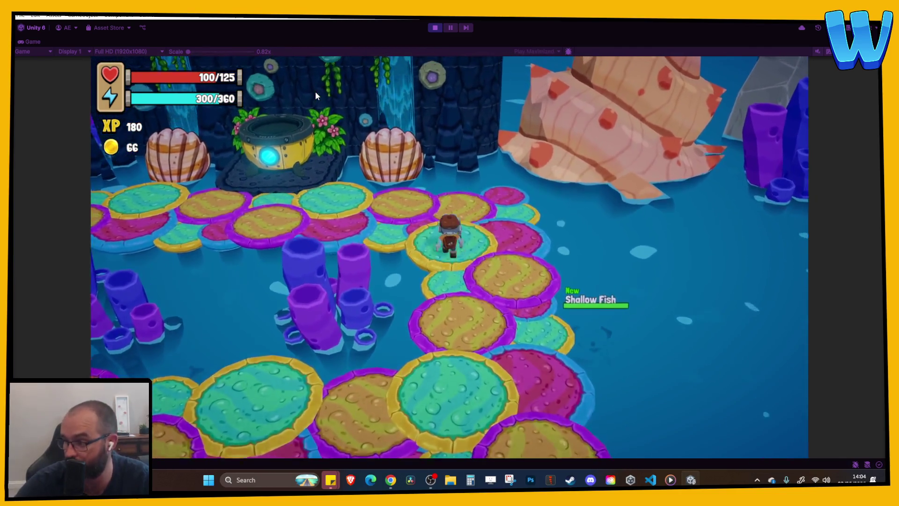
key(a)
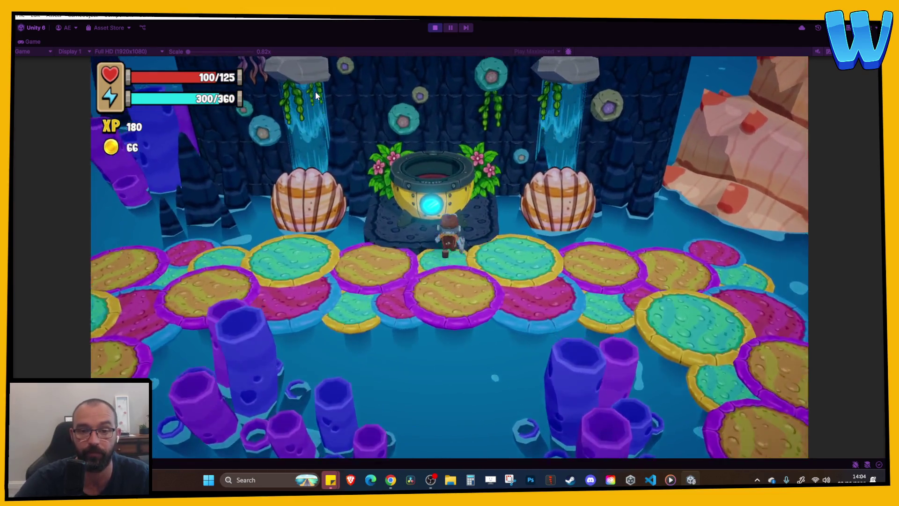
Walk back through the archway, left past the Shore Turtle, and stop the game.
key(s)
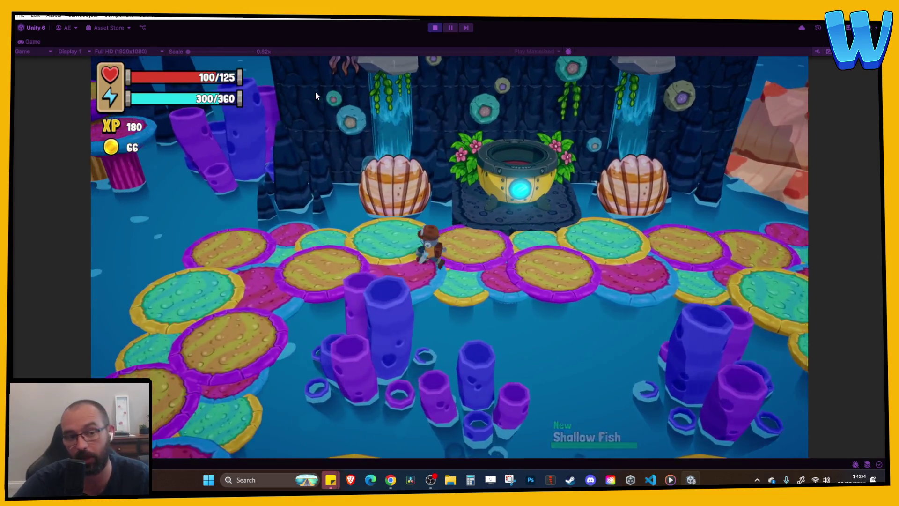
key(s)
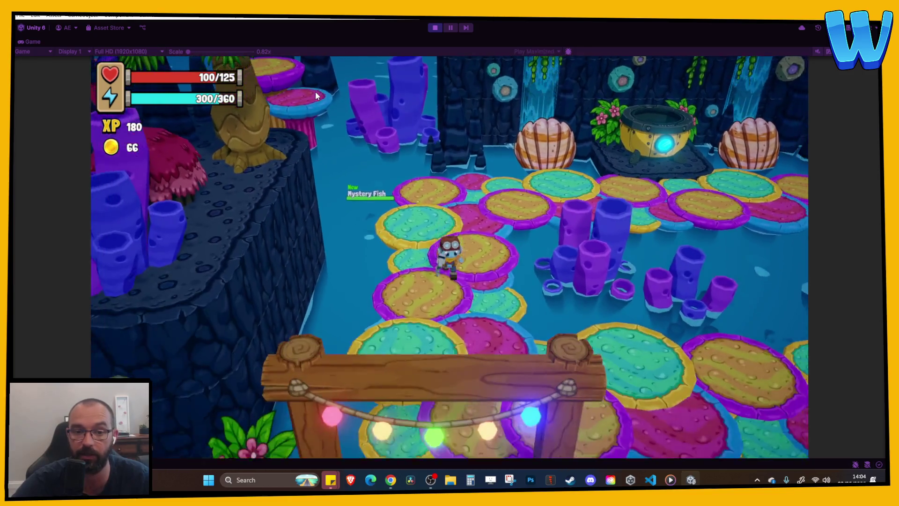
key(s)
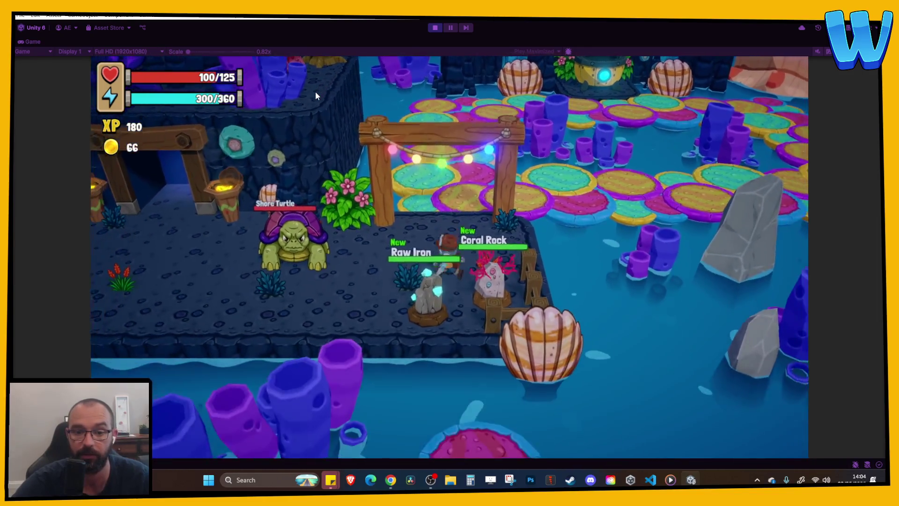
key(a)
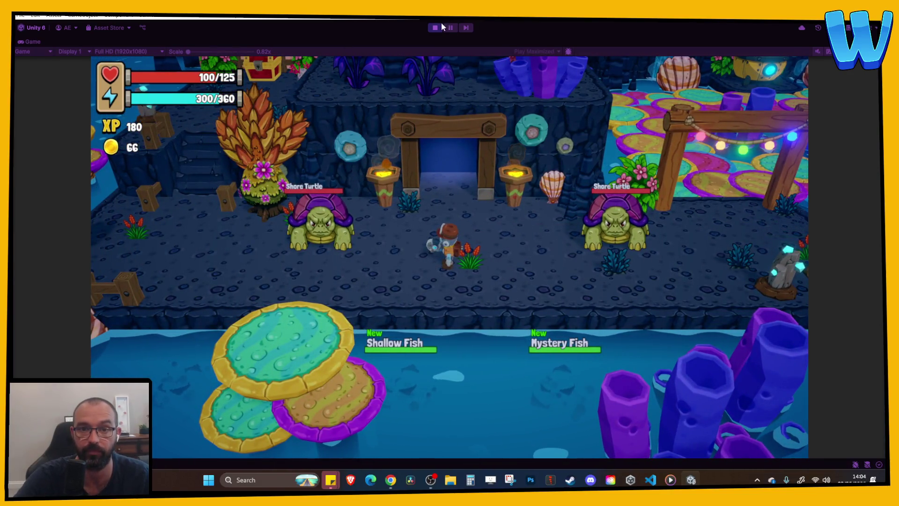
click(438, 28)
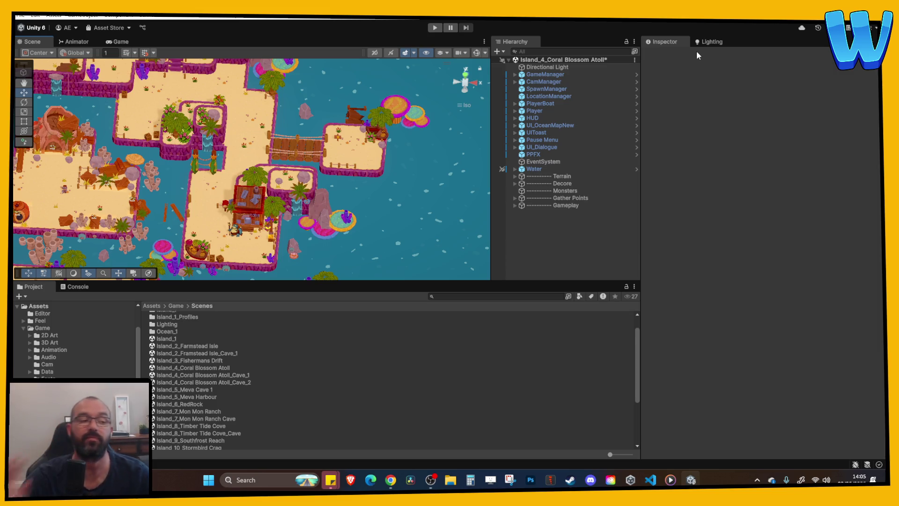
Restart Coral Blossom Atoll in Play mode, with the character below the Giant Shell.
click(435, 28)
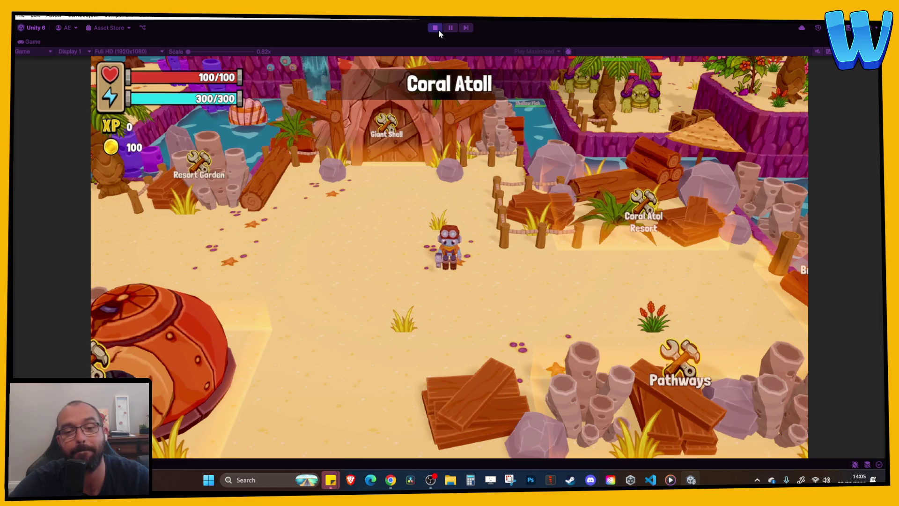
Walk left across the bridge and down the sand path toward the crabs.
key(a)
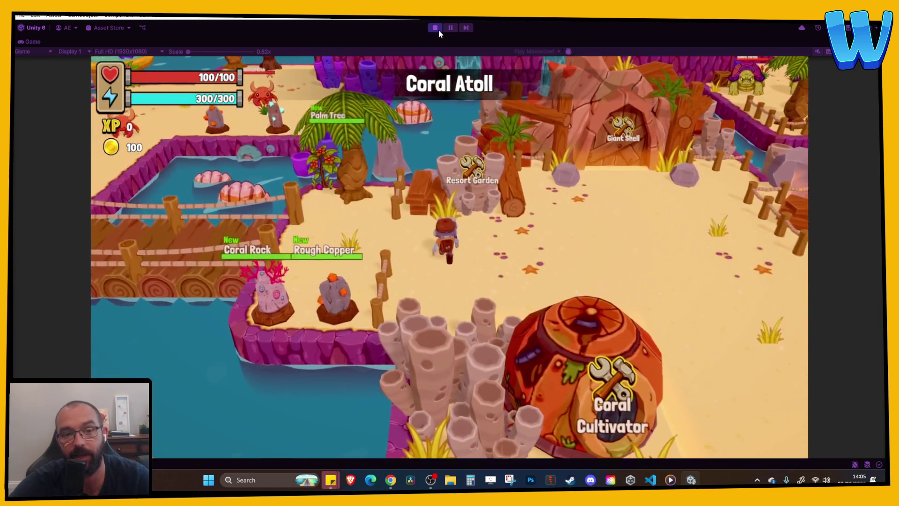
key(a)
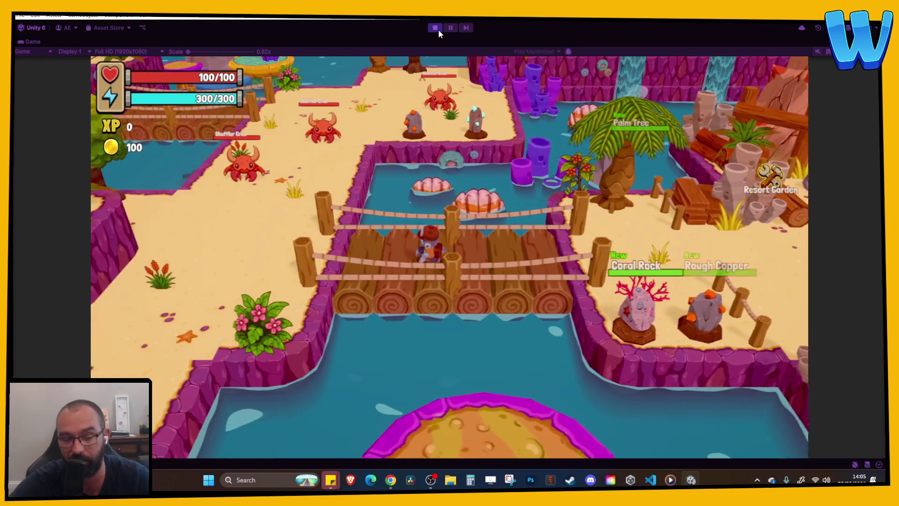
key(a)
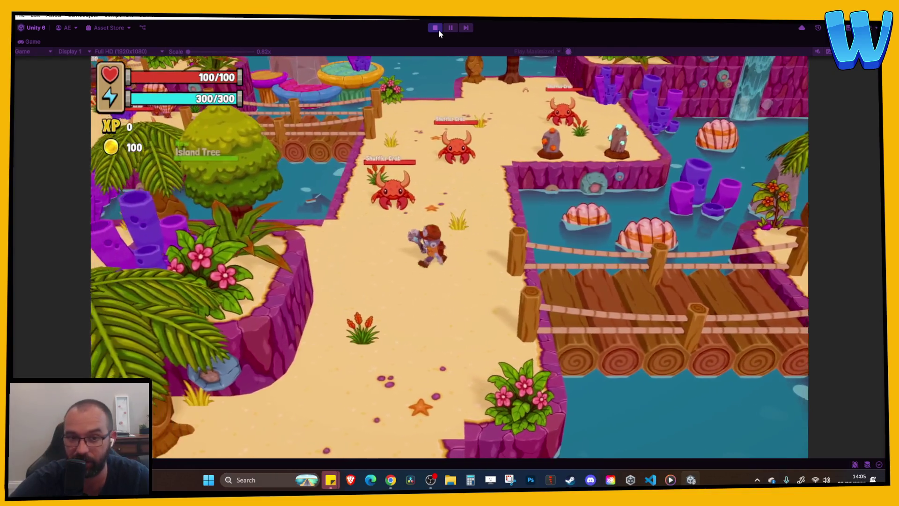
key(a)
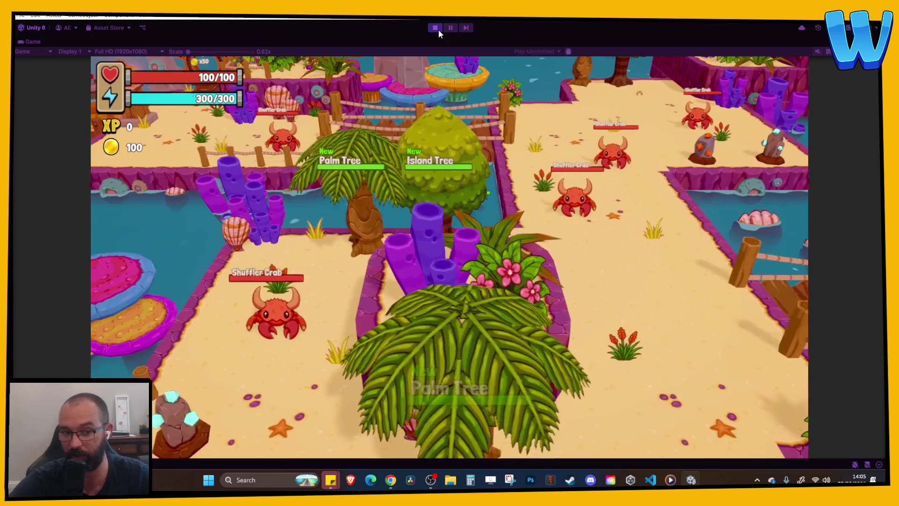
key(s)
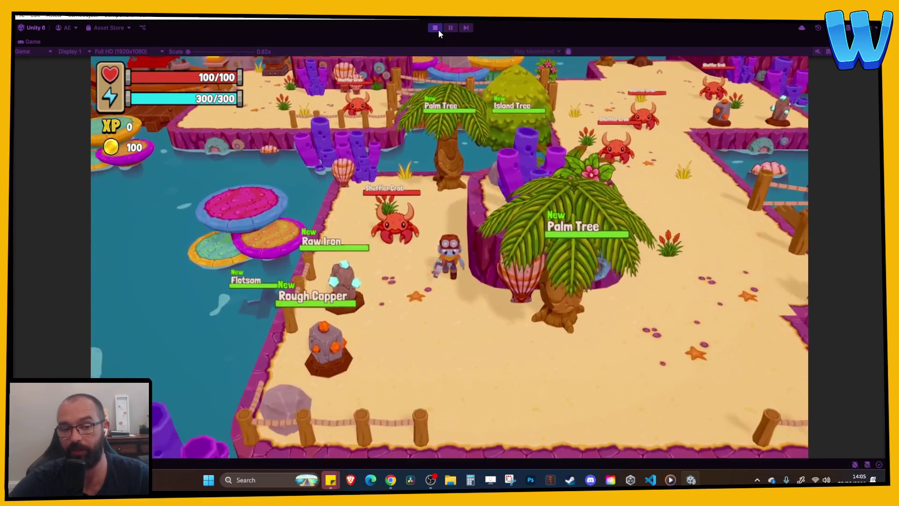
Walk up toward the rope bridge and open the inventory showing 1 seaweed, 2 crab claws.
key(w)
key(d)
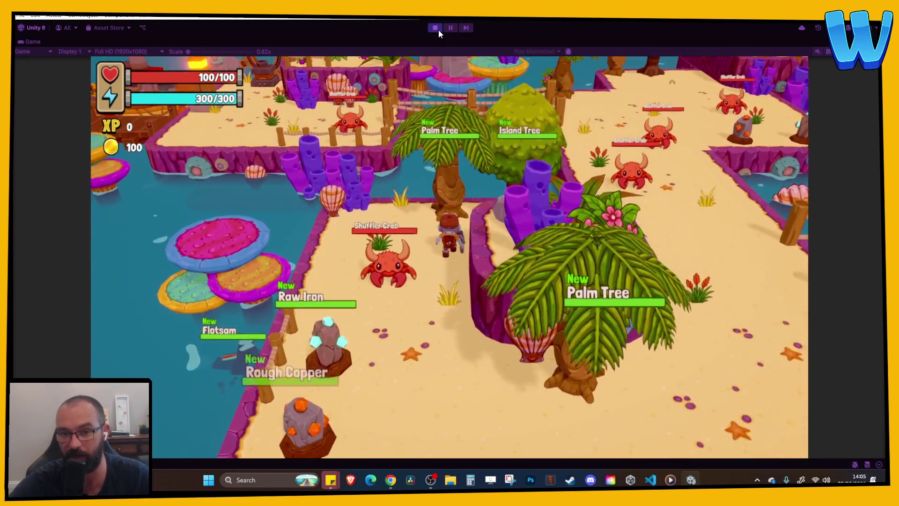
key(d)
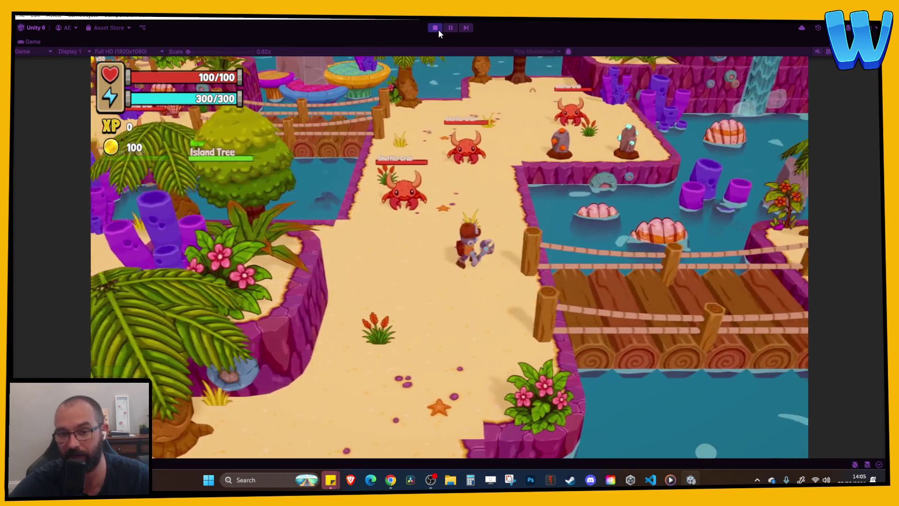
key(a)
key(w)
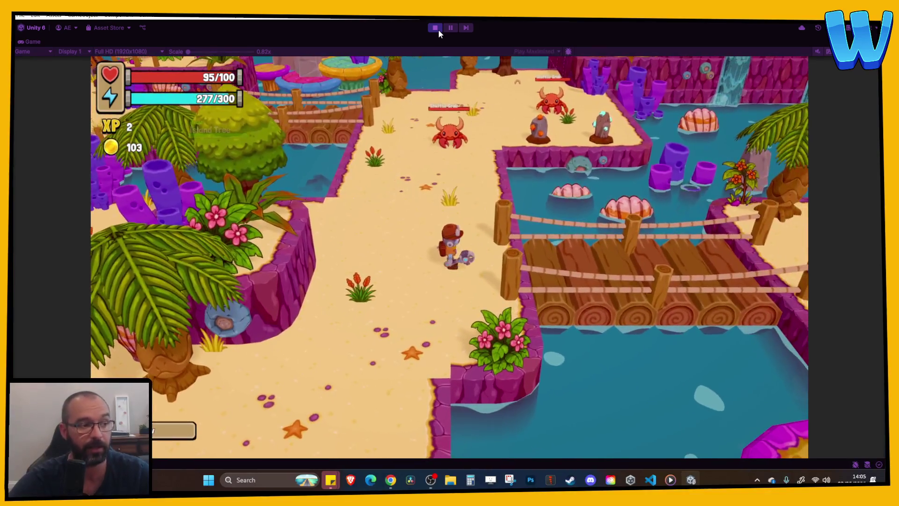
key(i)
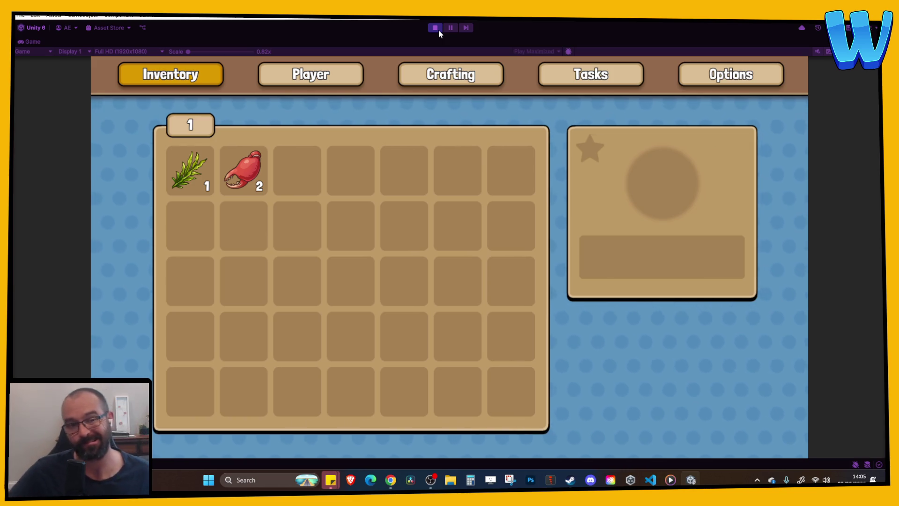
Close the inventory and walk across the beach and wooden bridge to the sand path.
key(i)
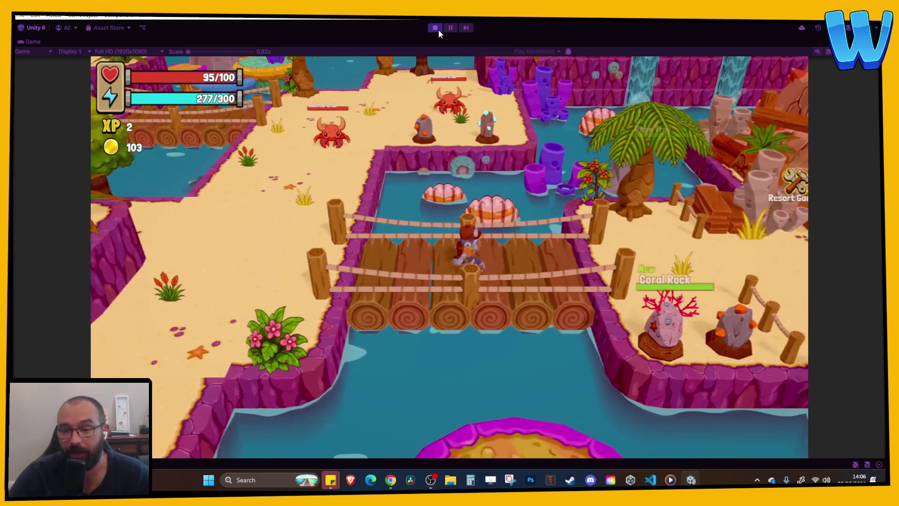
key(d)
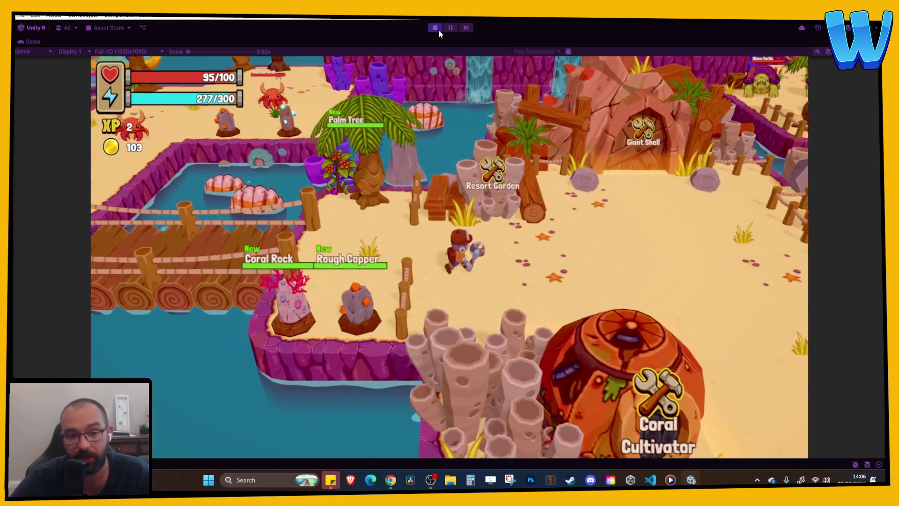
key(d)
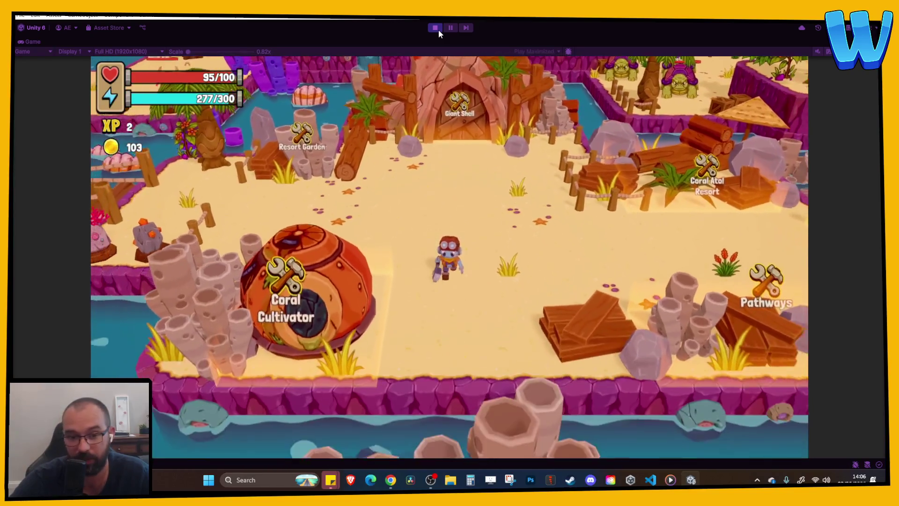
key(s)
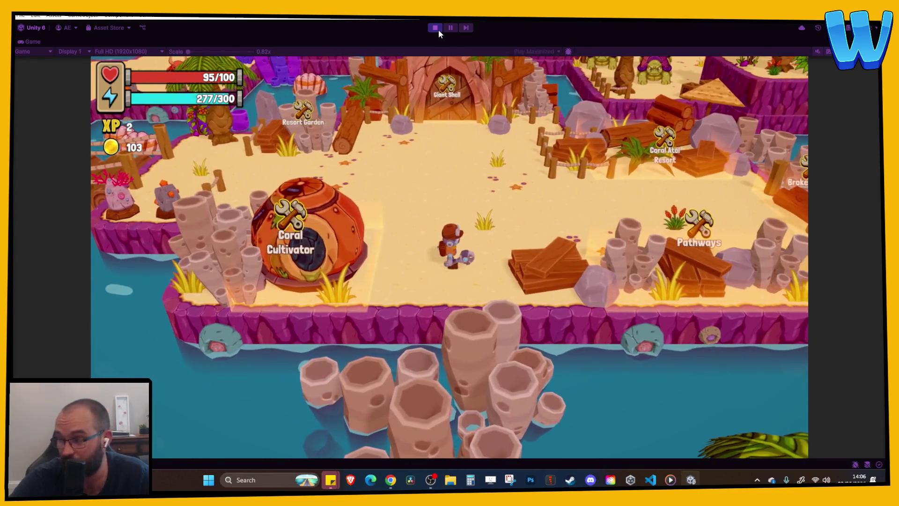
key(w)
key(a)
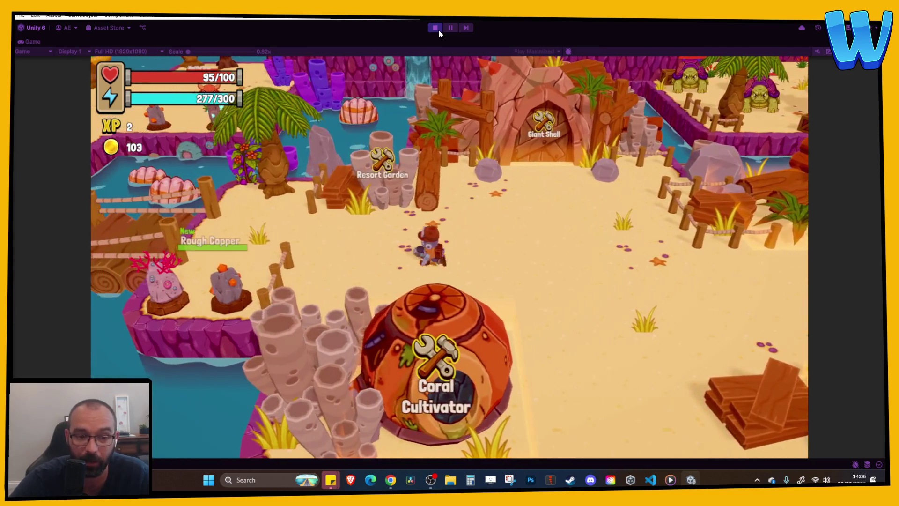
key(a)
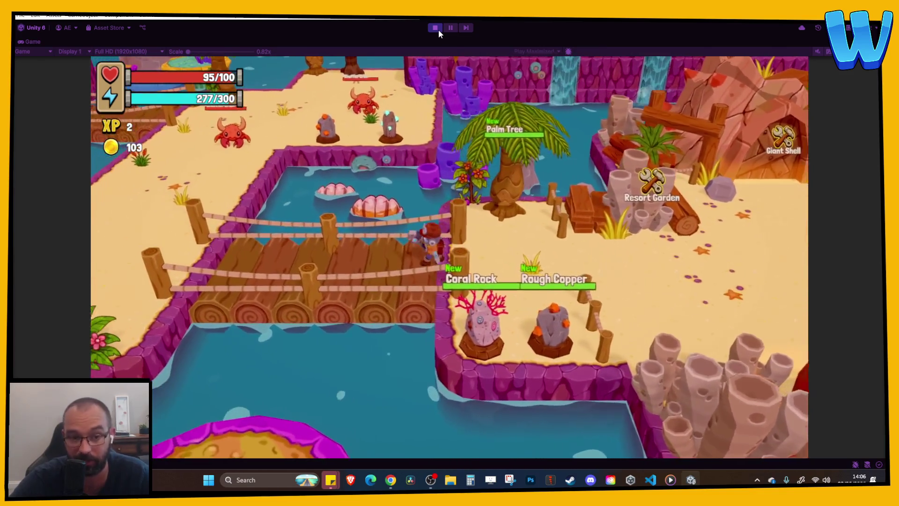
key(a)
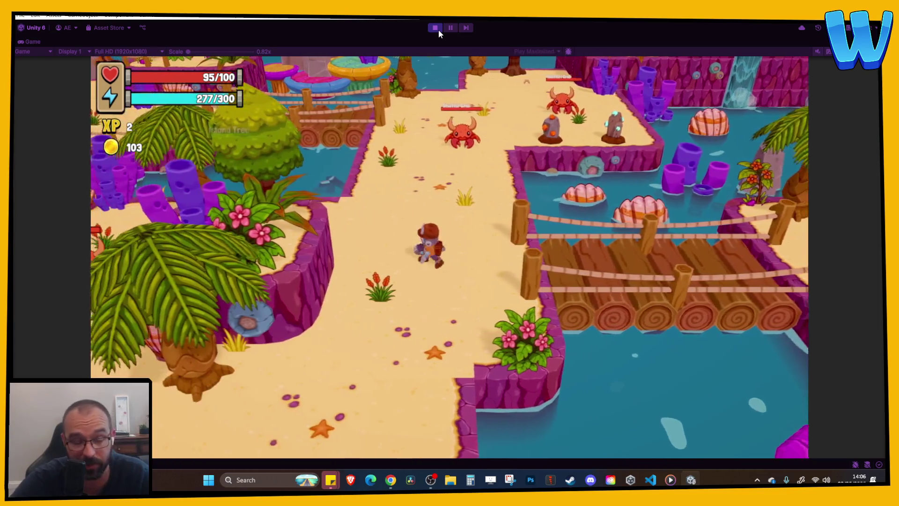
Walk north past the crabs, east over the rope bridge to the Giant Shell, then stop.
key(w)
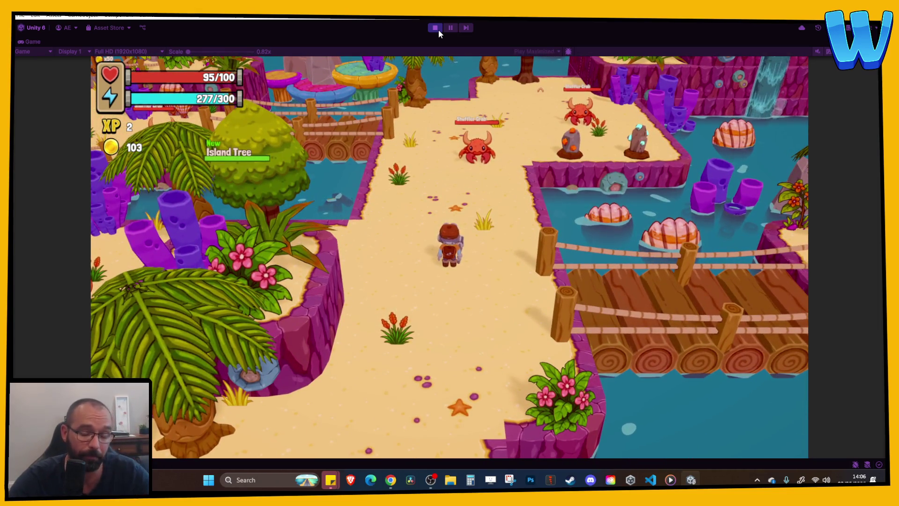
key(w)
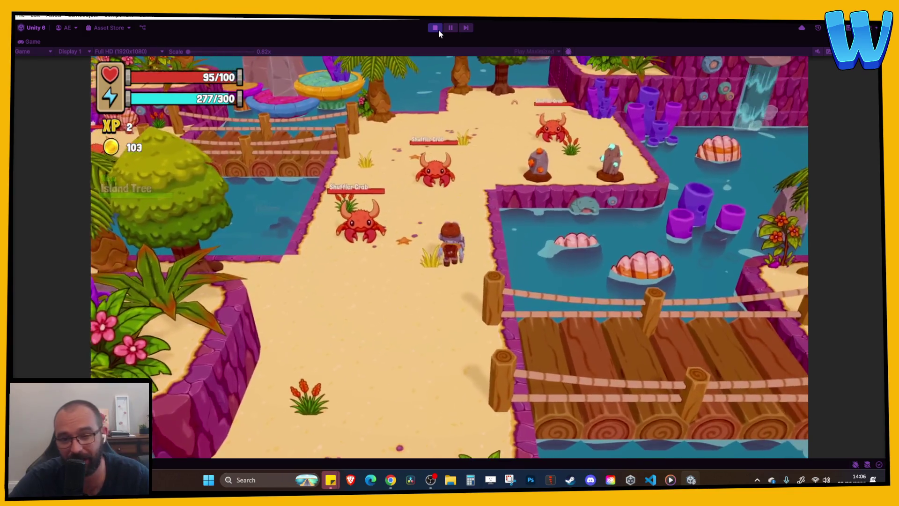
key(d)
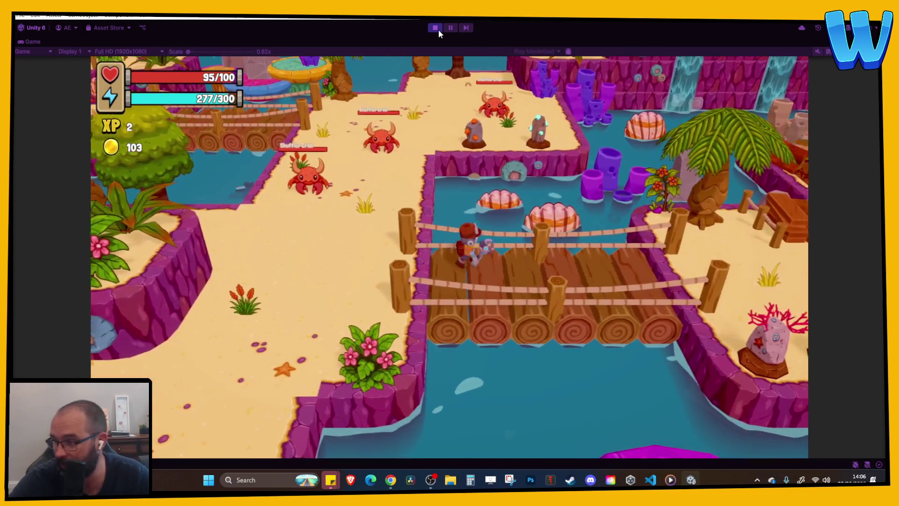
key(d)
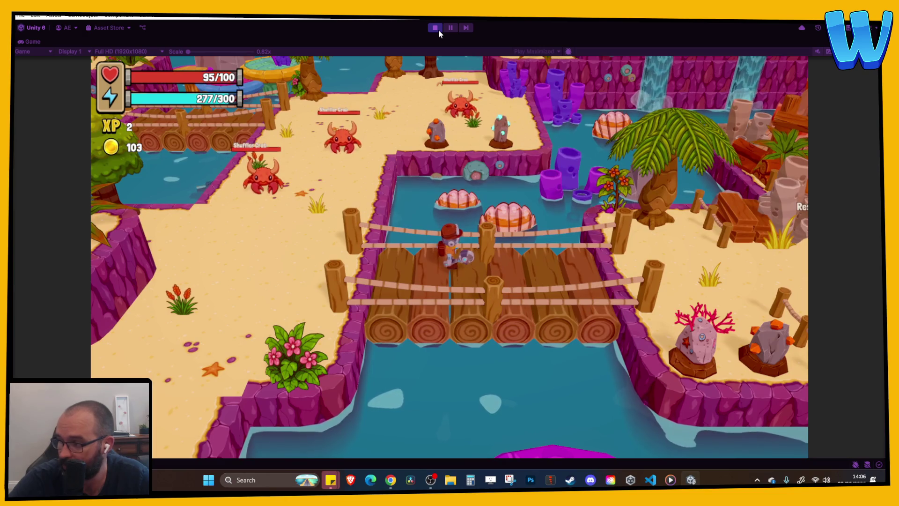
key(d)
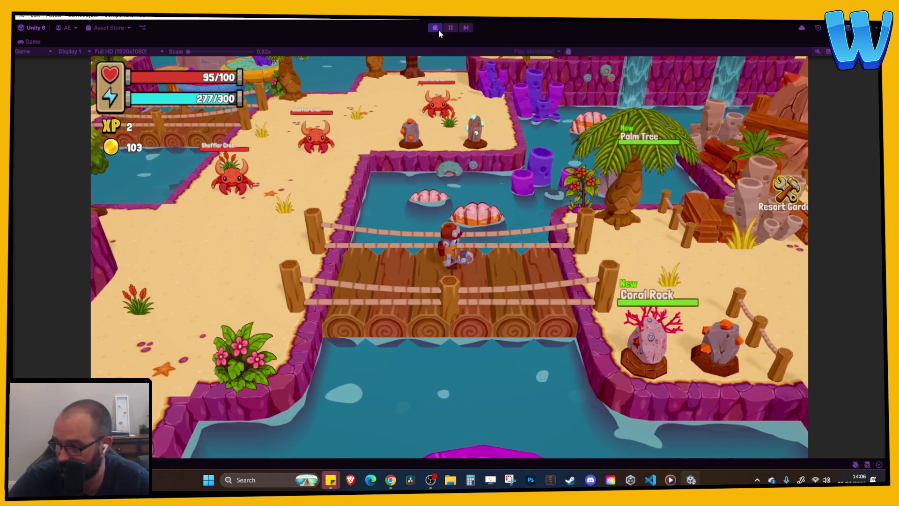
key(d)
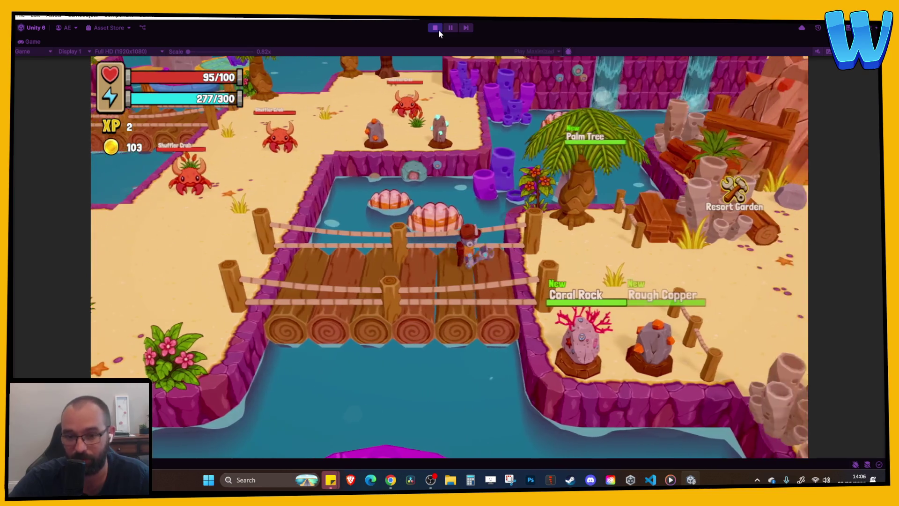
key(d)
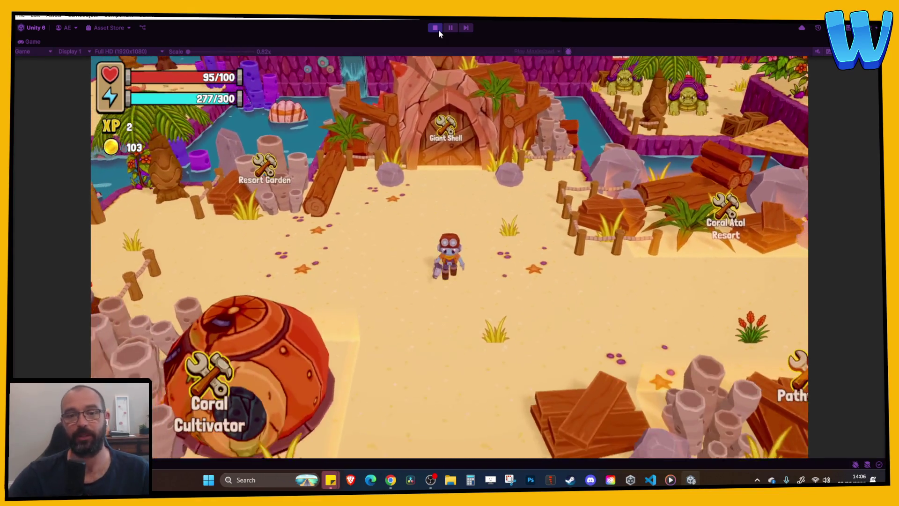
click(435, 28)
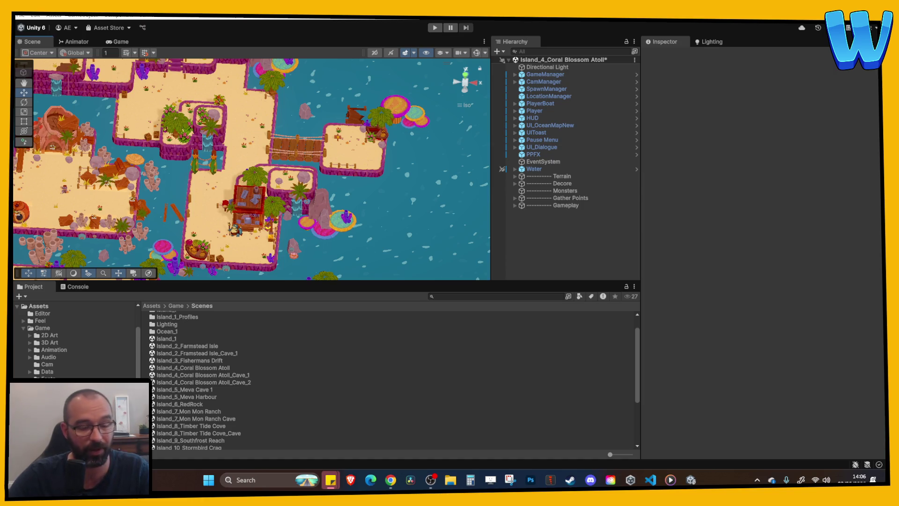
Open Island_2_Farmstead Isle, discarding Coral Blossom Atoll changes, and frame a grass tile.
double_click(207, 346)
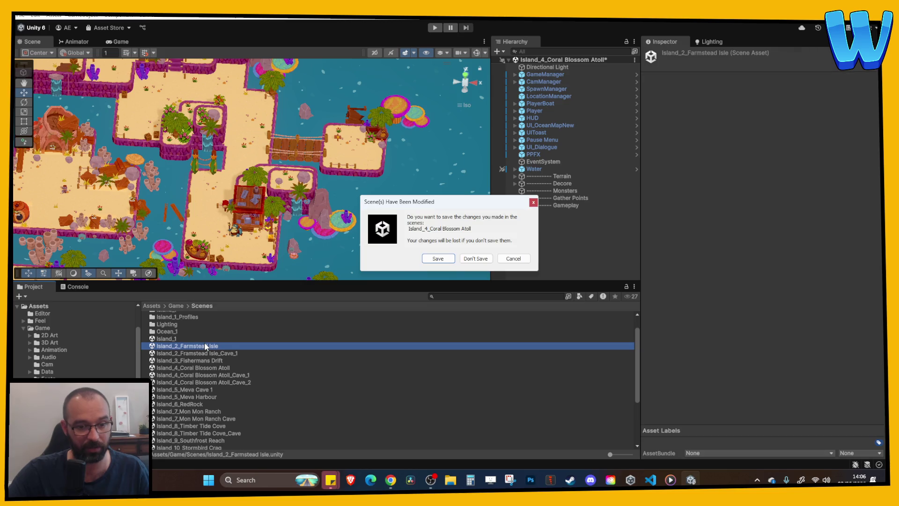
click(474, 258)
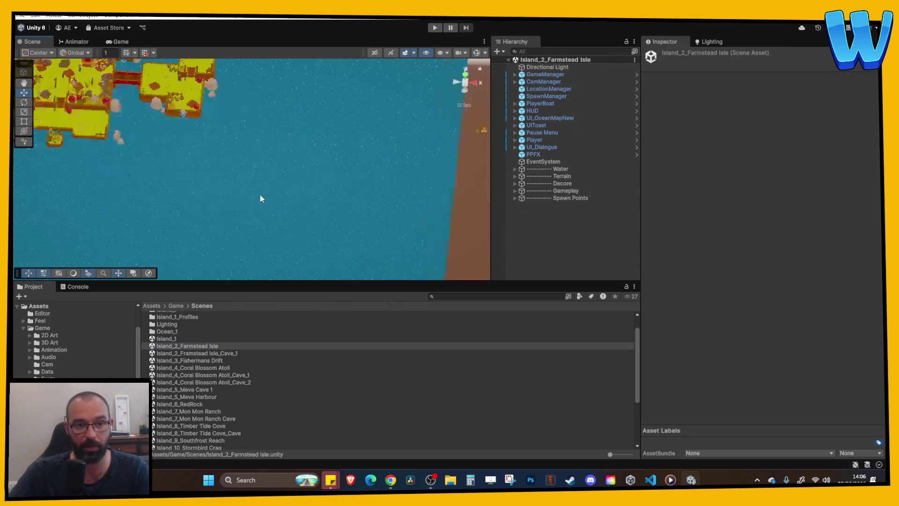
click(184, 267)
key(f)
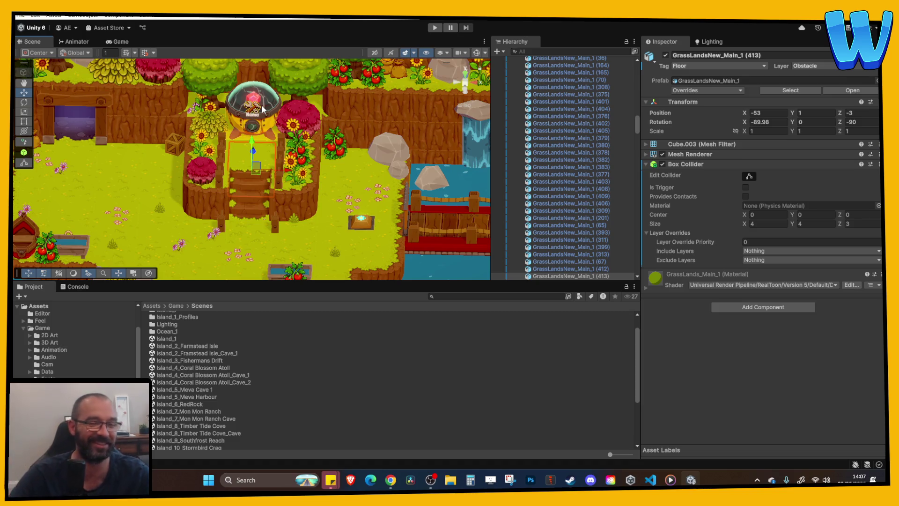
mouse_move(328, 142)
mouse_down()
mouse_move(320, 168)
mouse_move(266, 177)
mouse_move(248, 134)
mouse_move(229, 143)
mouse_up()
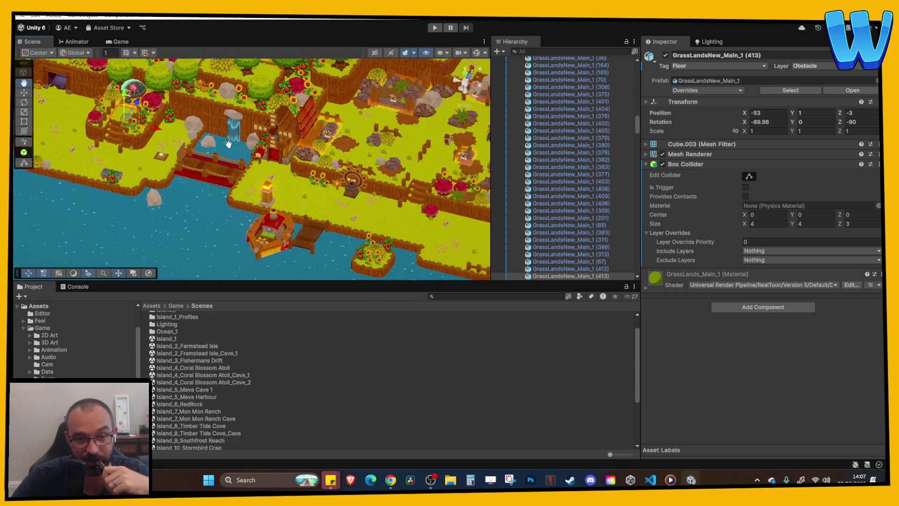
scroll(229, 144, down, 5)
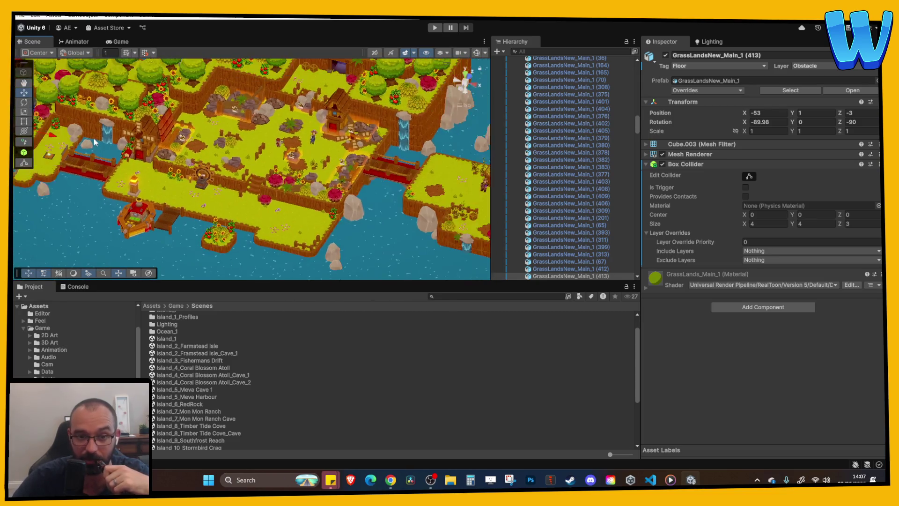
scroll(99, 140, up, 5)
mouse_move(99, 140)
mouse_down()
mouse_move(191, 152)
mouse_move(249, 189)
mouse_move(369, 207)
mouse_move(330, 191)
mouse_up()
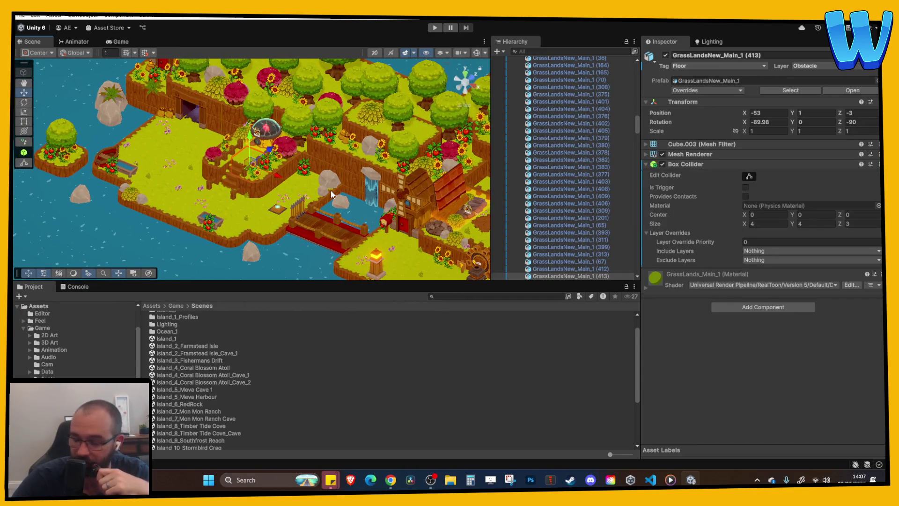
drag(330, 190, 254, 207)
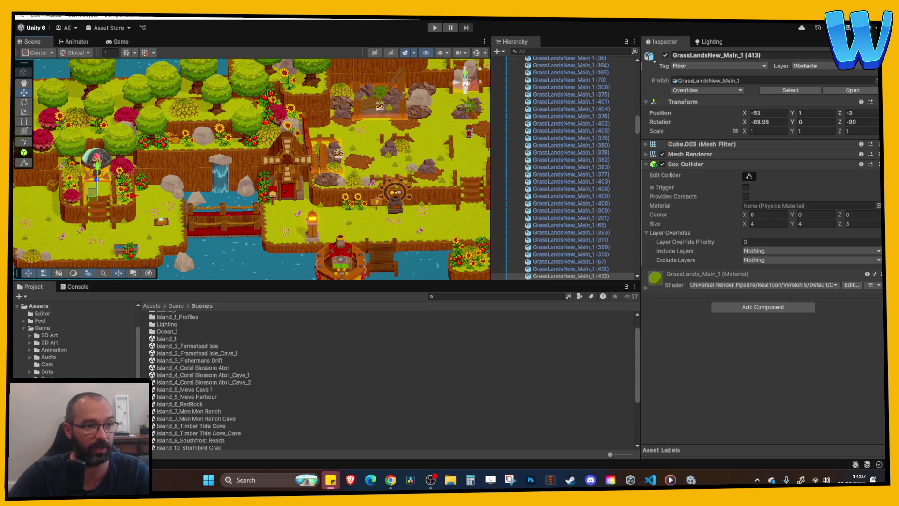
scroll(238, 192, up, 5)
mouse_move(237, 192)
mouse_down()
mouse_move(295, 255)
mouse_move(337, 165)
mouse_move(265, 124)
mouse_up()
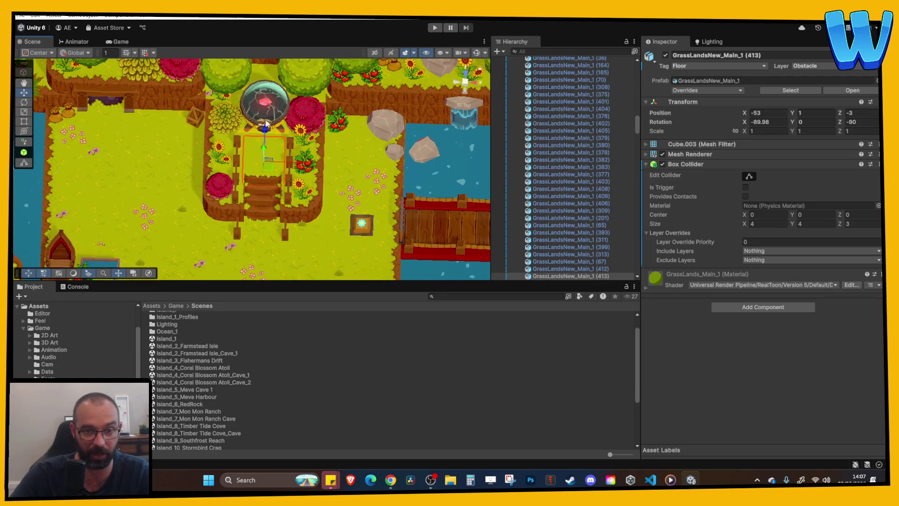
scroll(293, 207, down, 3)
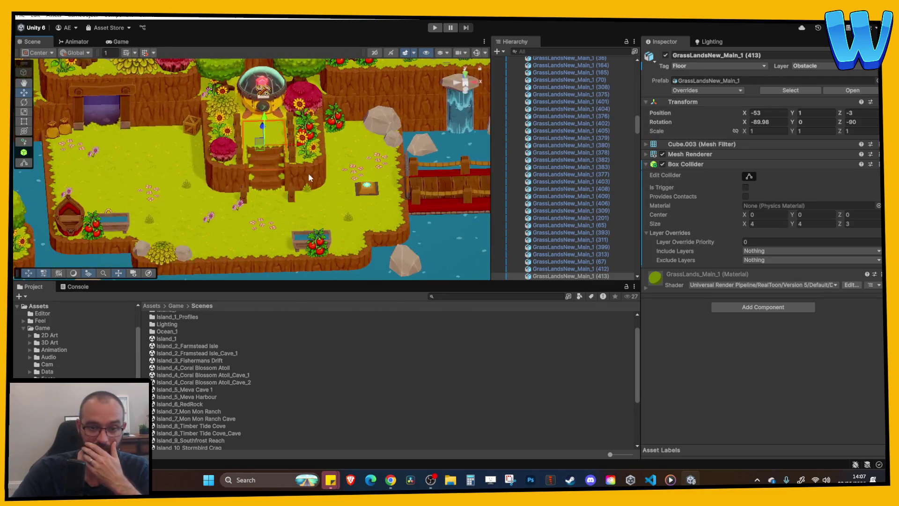
scroll(355, 178, down, 2)
drag(354, 178, 191, 188)
scroll(191, 187, down, 1)
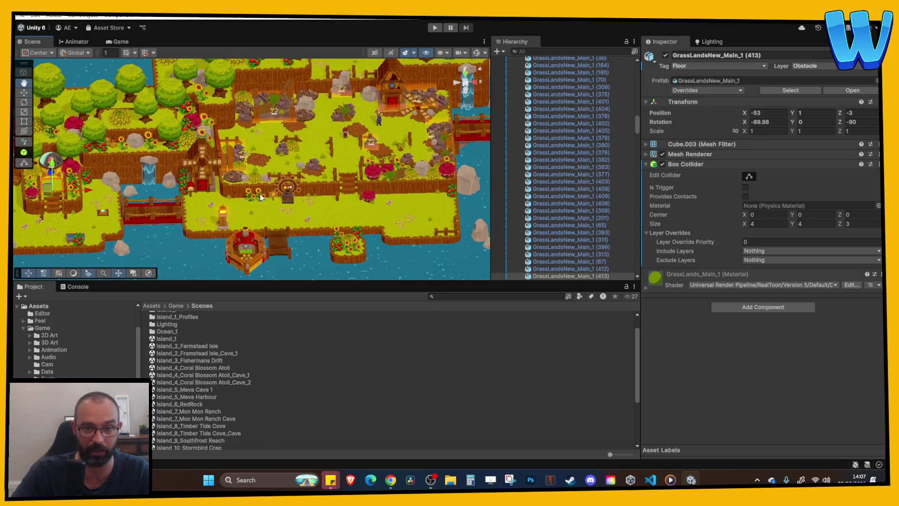
key(Left)
key(Left)
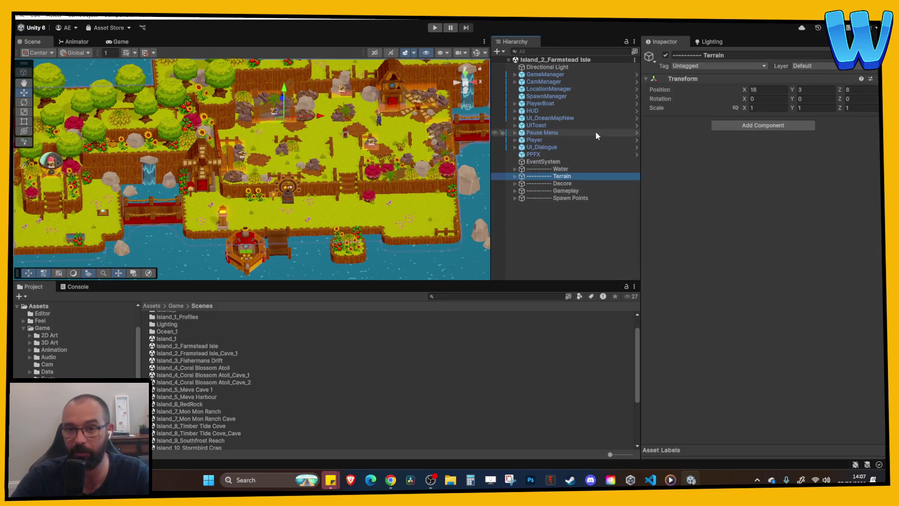
Drag the Player left and down onto the grass at about X -49, Y 3.538, Z -4.
click(536, 140)
drag(381, 135, 48, 136)
mouse_move(154, 181)
mouse_down()
mouse_move(248, 181)
mouse_move(178, 178)
mouse_move(220, 229)
mouse_move(237, 235)
mouse_move(213, 239)
mouse_up()
key(w)
key(f)
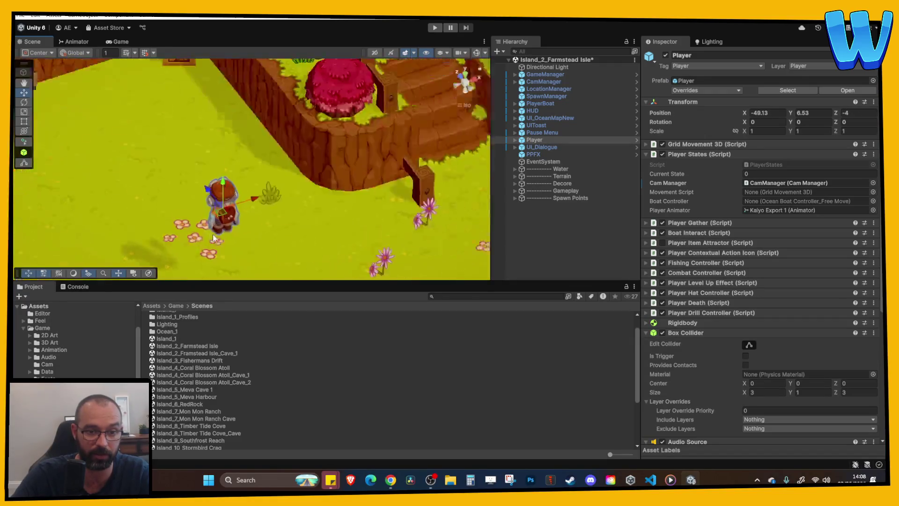
drag(252, 169, 251, 181)
scroll(267, 150, up, 10)
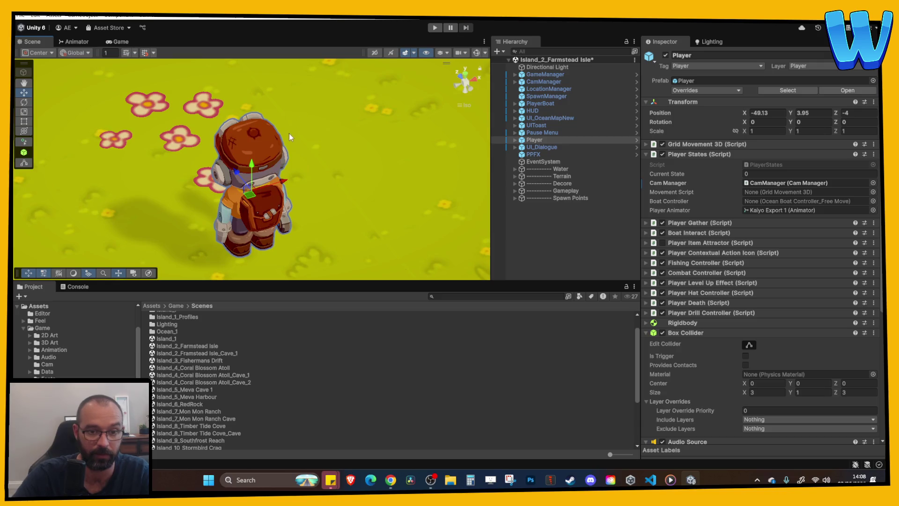
drag(267, 148, 252, 163)
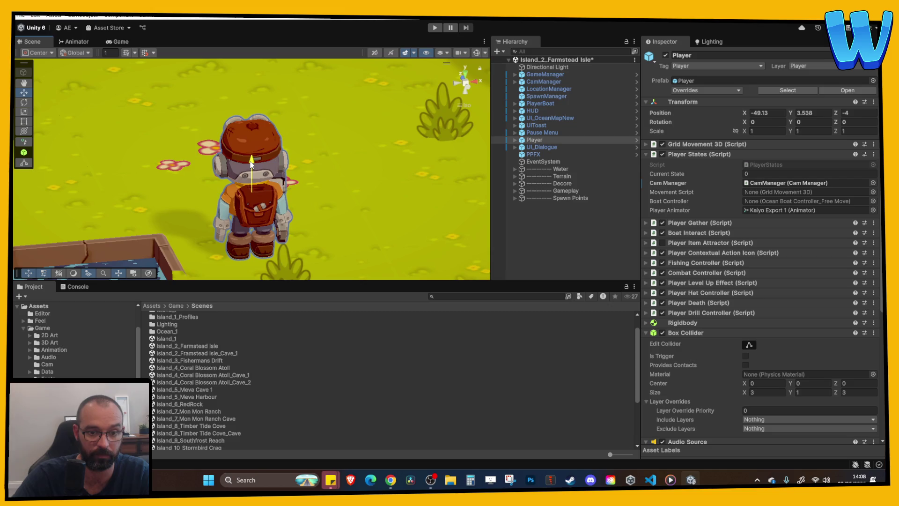
scroll(305, 148, down, 3)
scroll(323, 152, down, 3)
Check the grass tiles around the Player, then open the Lighthouse_1 scene.
click(333, 156)
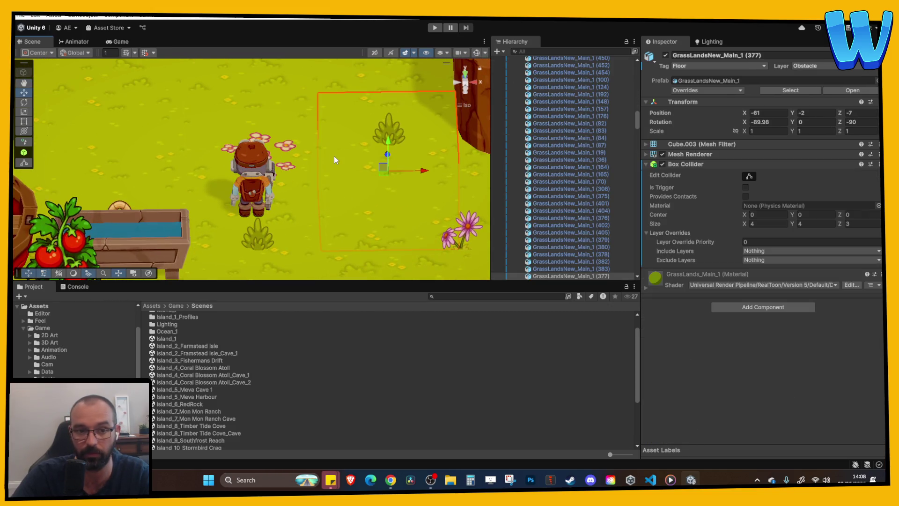
scroll(334, 156, down, 2)
scroll(334, 156, down, 5)
scroll(347, 160, up, 3)
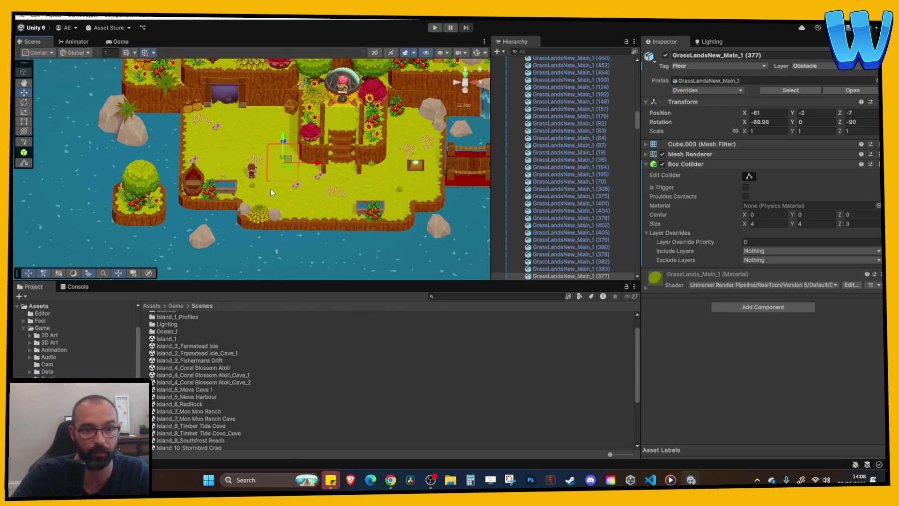
click(251, 171)
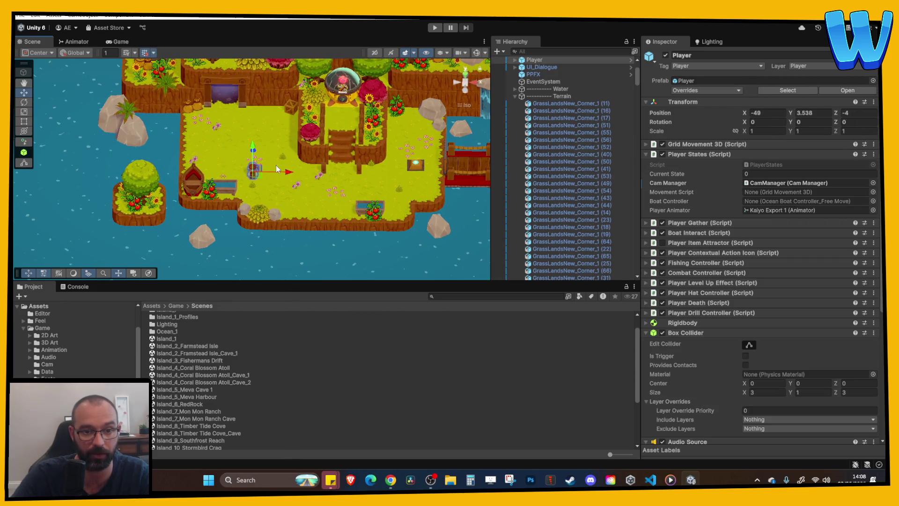
drag(277, 165, 261, 155)
click(291, 156)
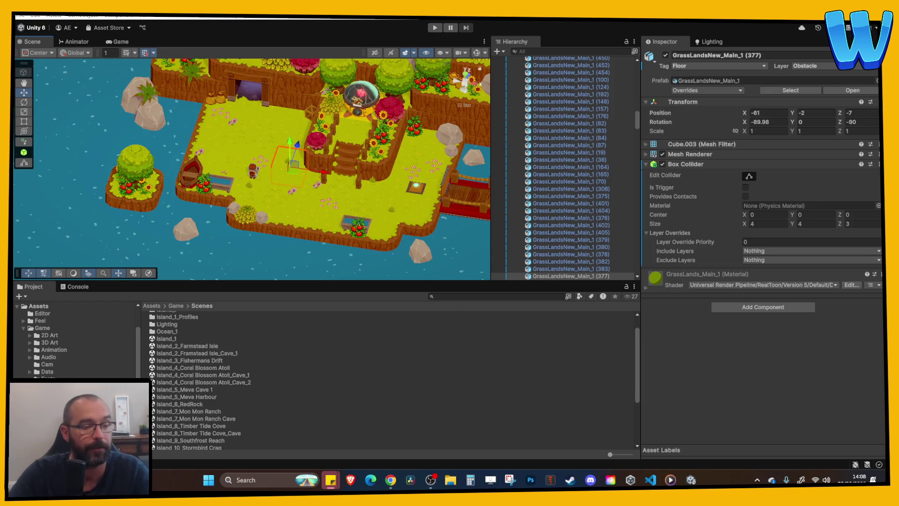
click(331, 188)
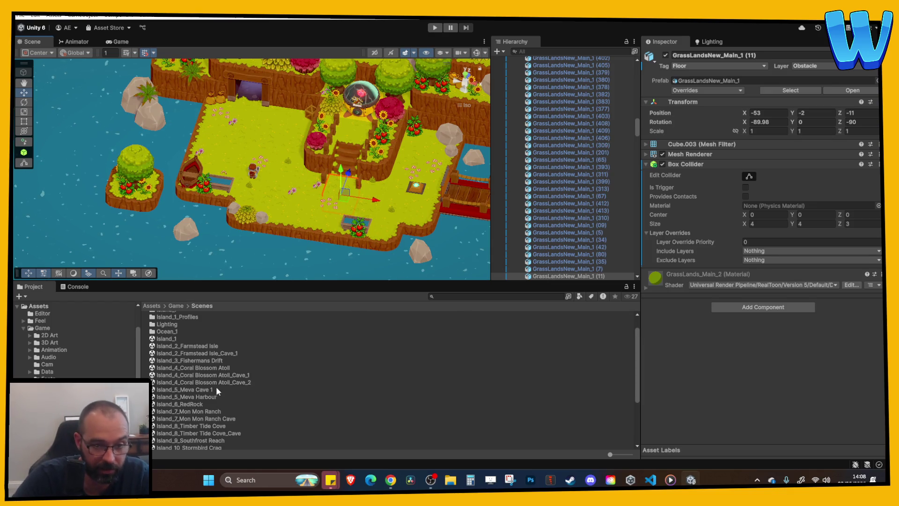
scroll(202, 370, down, 5)
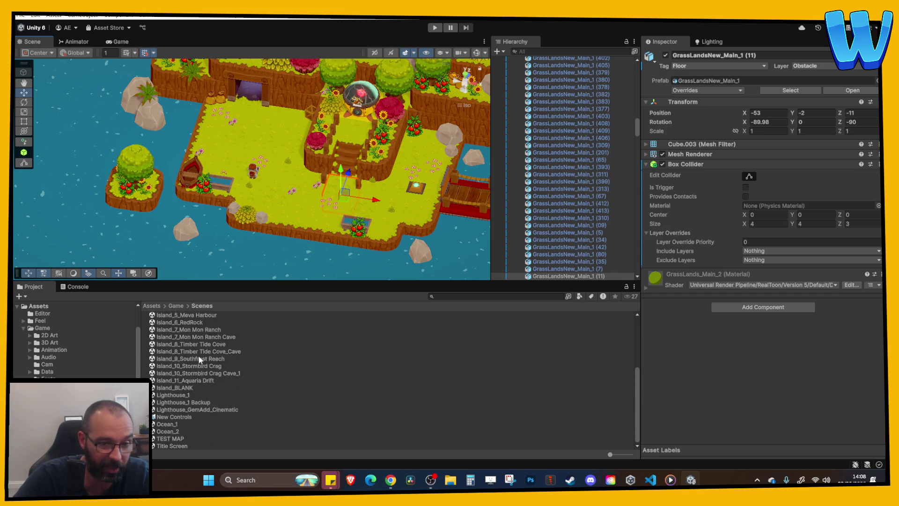
double_click(185, 395)
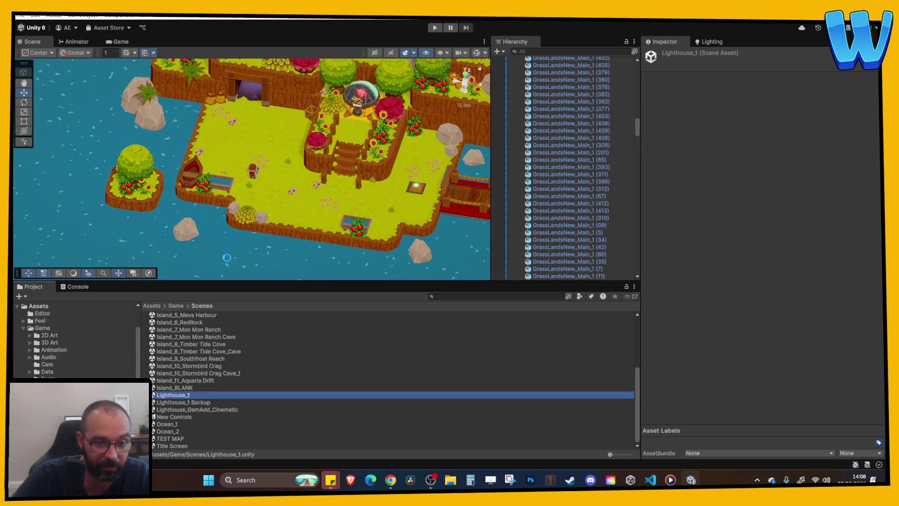
Centre the lighthouse island and frame its large cog floor grate.
mouse_move(313, 211)
mouse_down()
mouse_move(298, 206)
mouse_move(328, 198)
mouse_move(138, 184)
mouse_up()
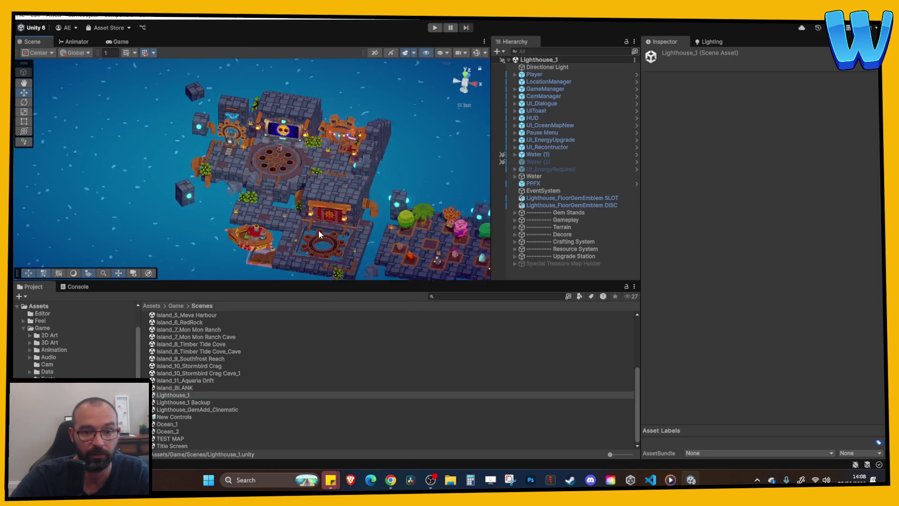
click(251, 206)
key(f)
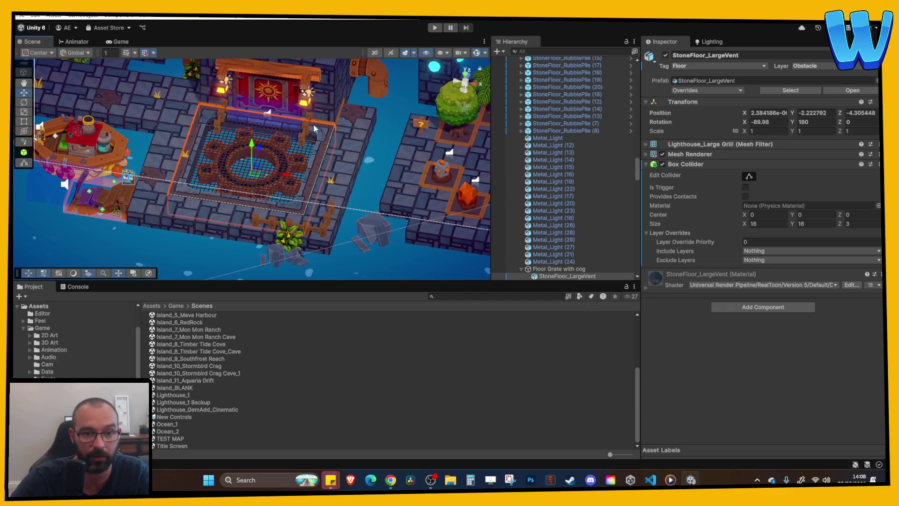
scroll(314, 123, up, 2)
Compare the SolarisCall_Open Doors and SolarisCall_Jetty Fixed triggers, leaving Jetty Fixed selected.
click(282, 117)
click(566, 149)
click(567, 143)
click(566, 148)
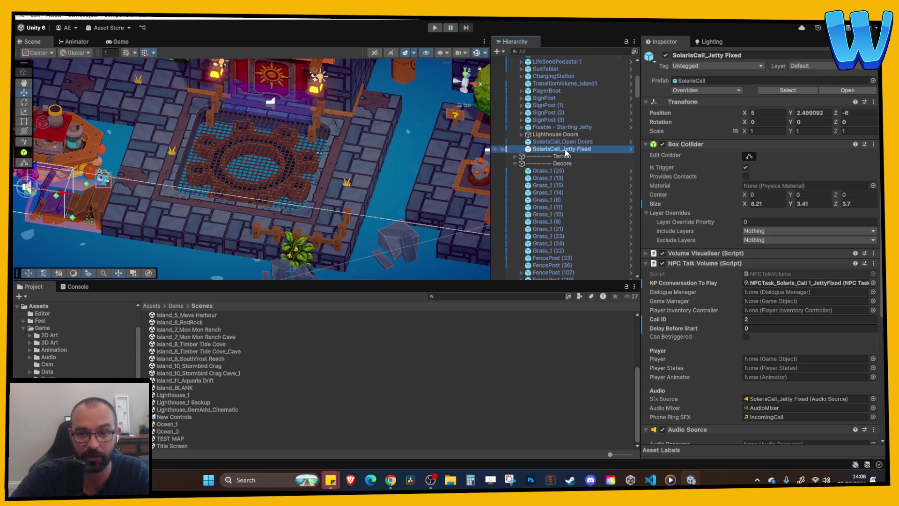
click(564, 144)
click(568, 149)
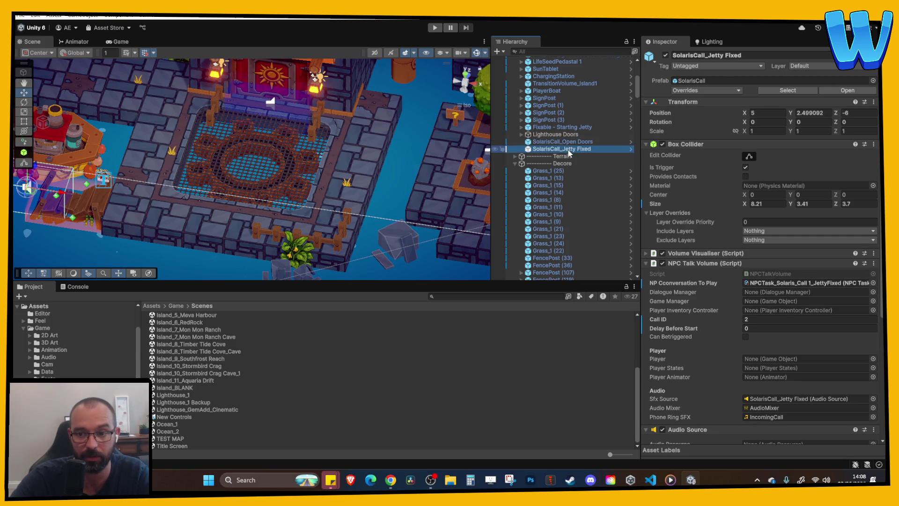
click(567, 143)
scroll(684, 226, down, 5)
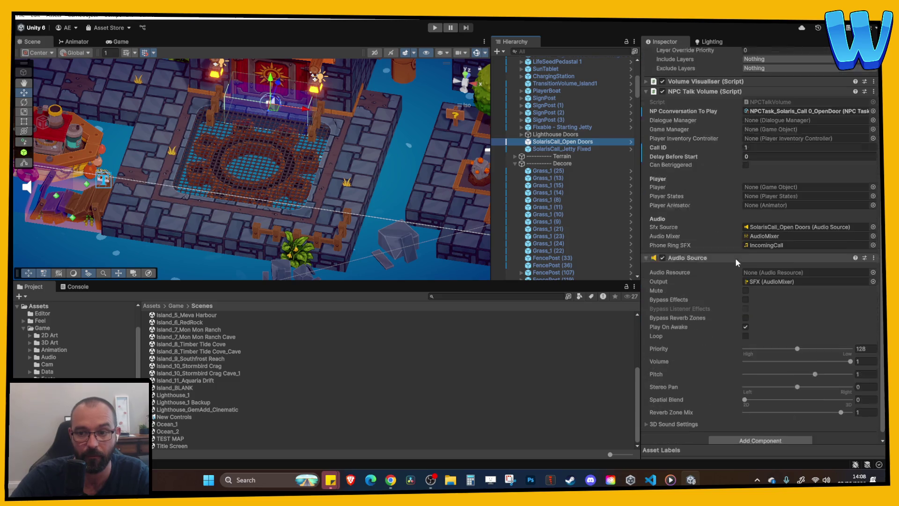
scroll(734, 253, up, 5)
click(568, 149)
scroll(704, 213, down, 5)
scroll(705, 212, up, 5)
click(564, 139)
click(564, 149)
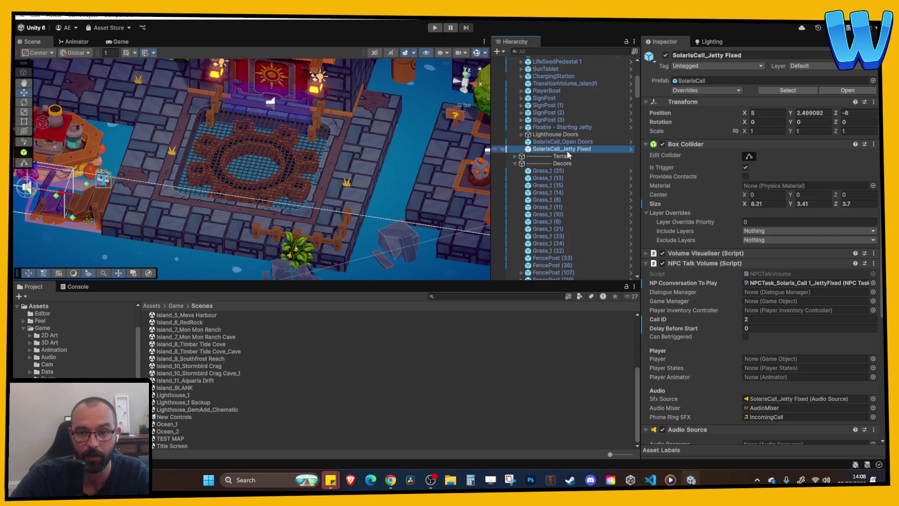
scroll(206, 406, up, 5)
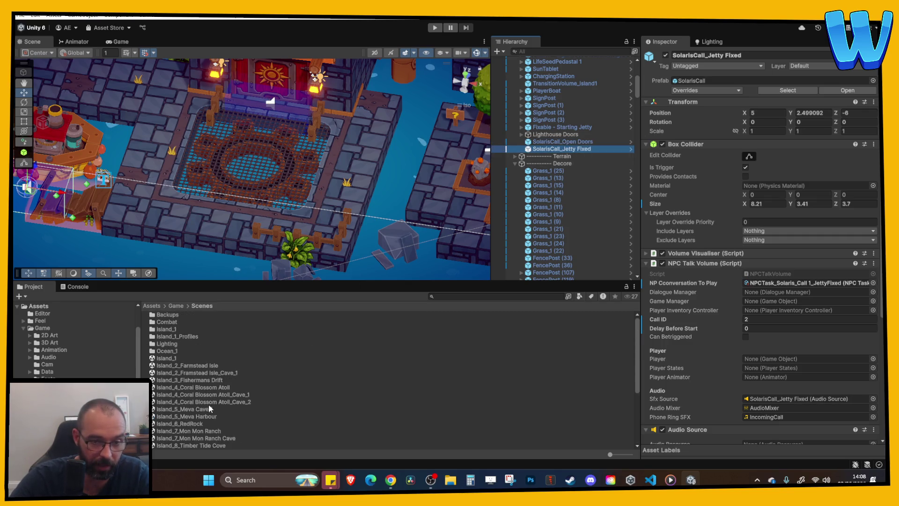
Paste the SolarisCall_Jetty Fixed trigger into Farmstead Isle and place it at -36, 2.499, -6.
double_click(191, 365)
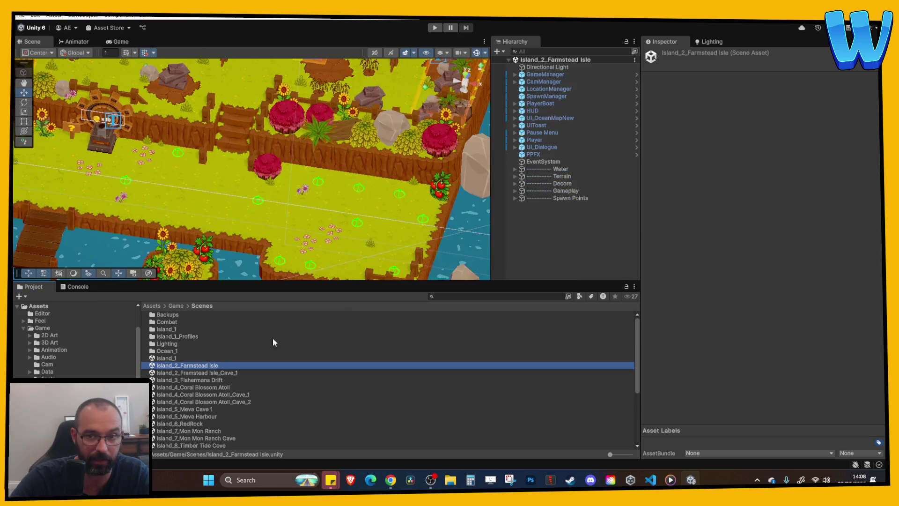
key(ctrl+v)
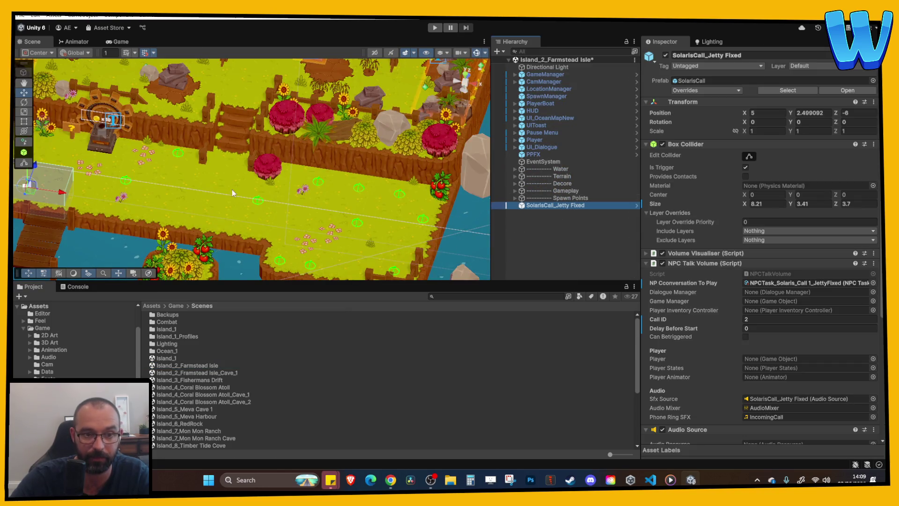
key(f)
mouse_move(192, 181)
mouse_down()
mouse_move(330, 200)
mouse_move(182, 246)
mouse_up()
key(f)
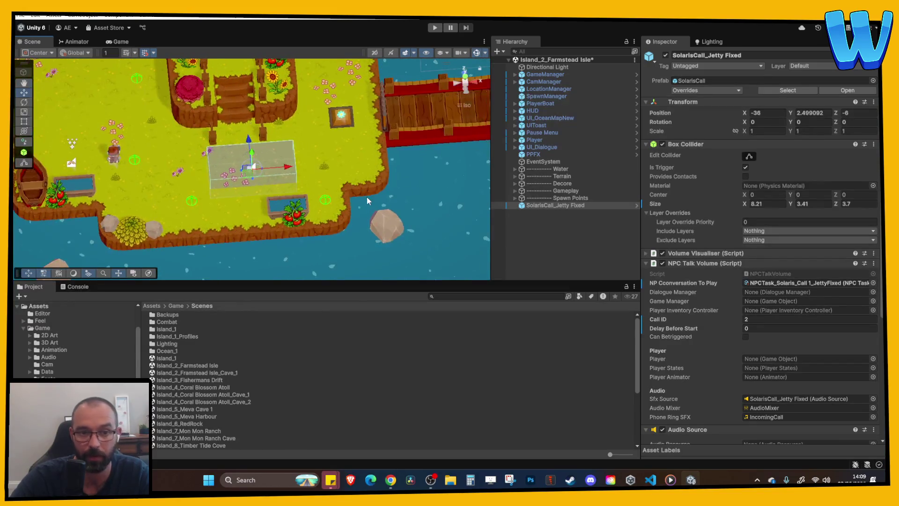
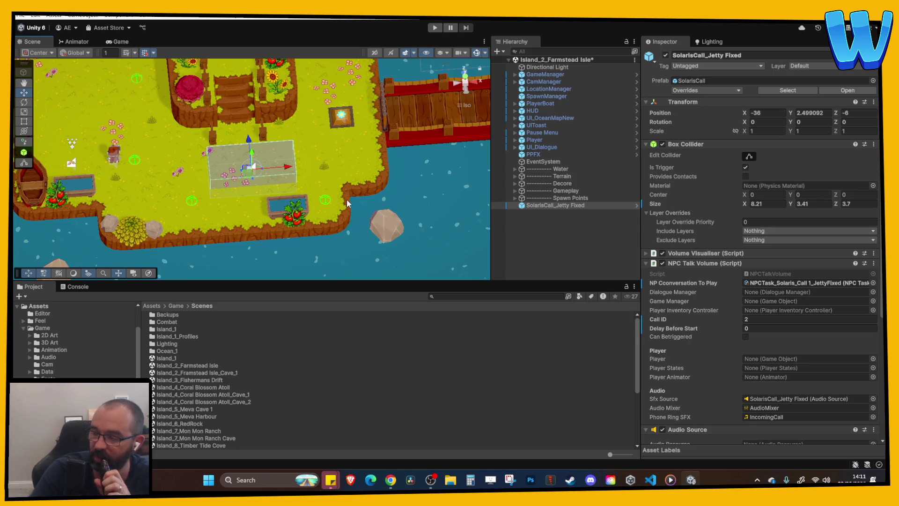
Duplicate the Solaris jetty call task and rename the copy NPCTask_Solaris_Call 2_FirstIslandHeart_PriorToFix.
drag(333, 151, 406, 179)
click(805, 283)
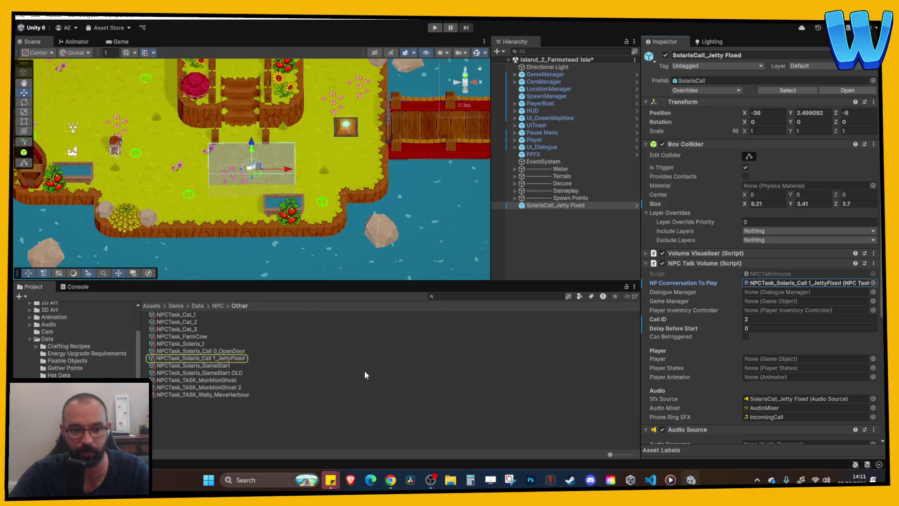
click(237, 359)
click(217, 367)
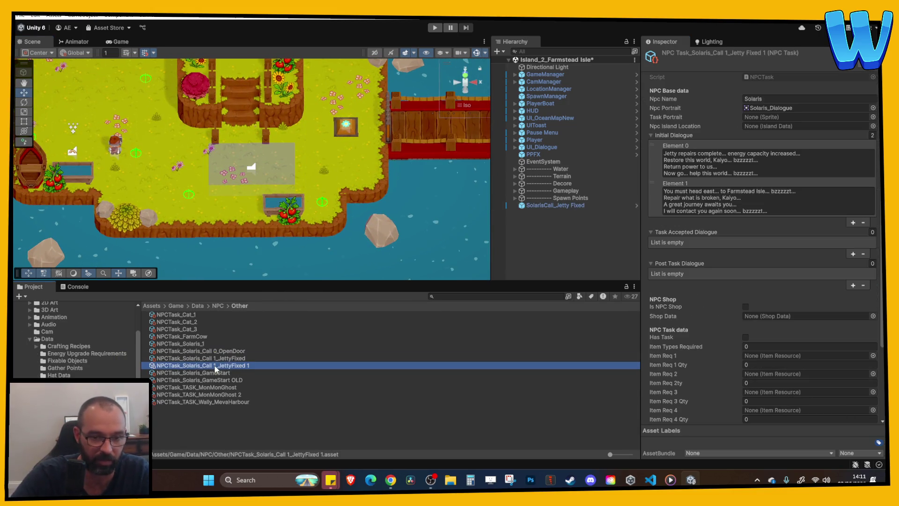
key(F2)
drag(215, 366, 274, 366)
text(2_)
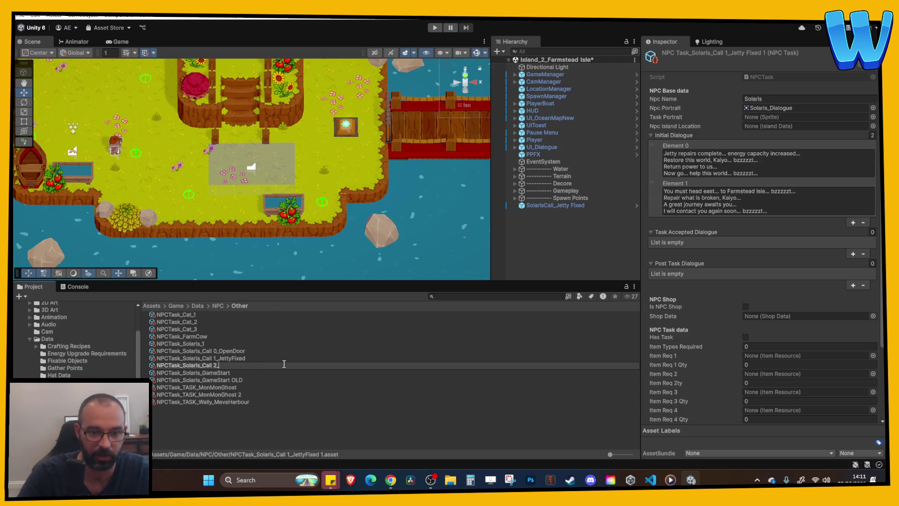
text(Firs)
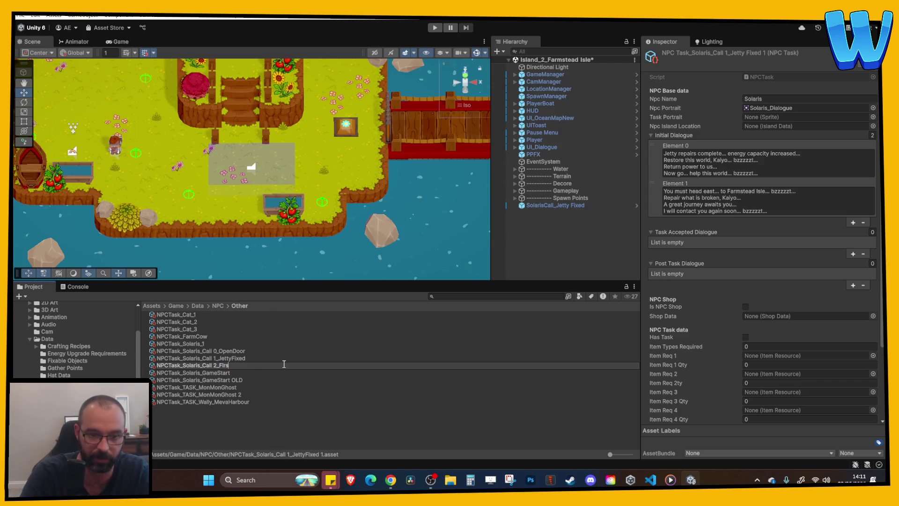
text(tIslandHeart)
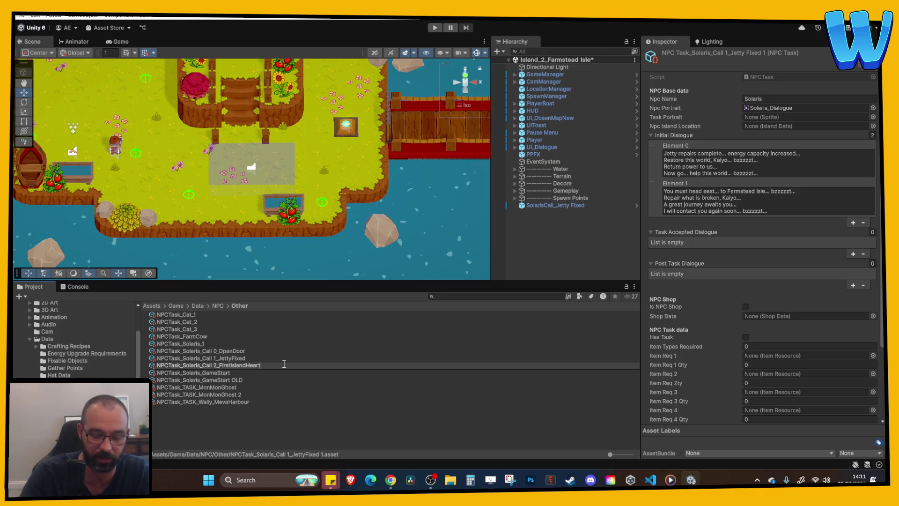
text(_Prior)
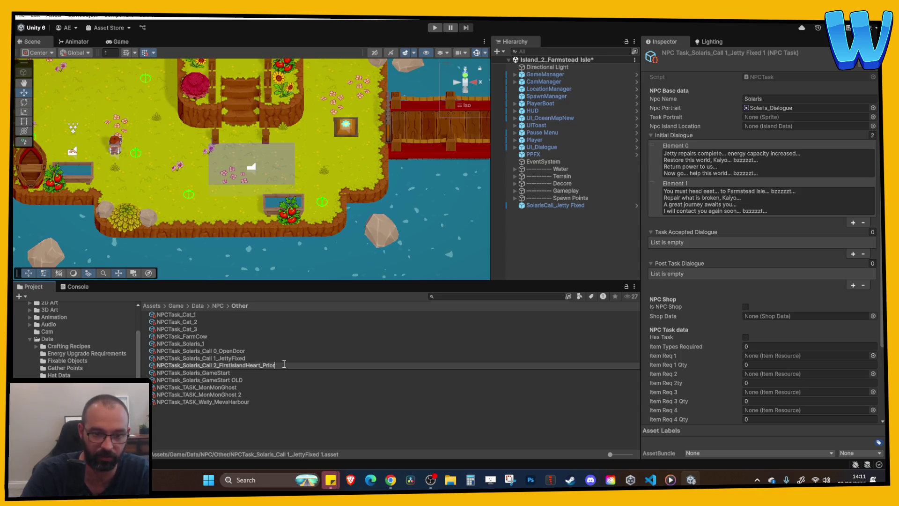
text(ToFix)
key(Return)
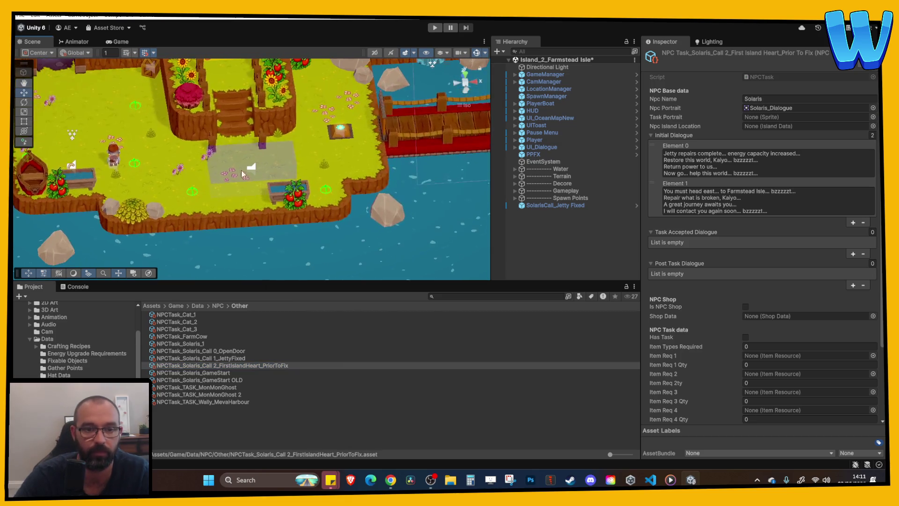
Narrow the SolarisCall_Jetty Fixed Box Collider width to 5.72 and start lengthening its depth.
click(252, 166)
drag(742, 206, 689, 204)
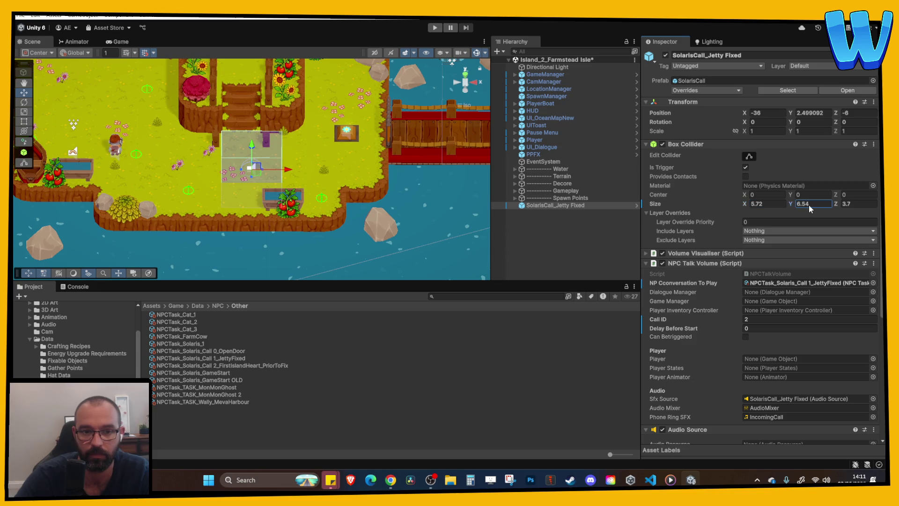
drag(840, 203, 872, 209)
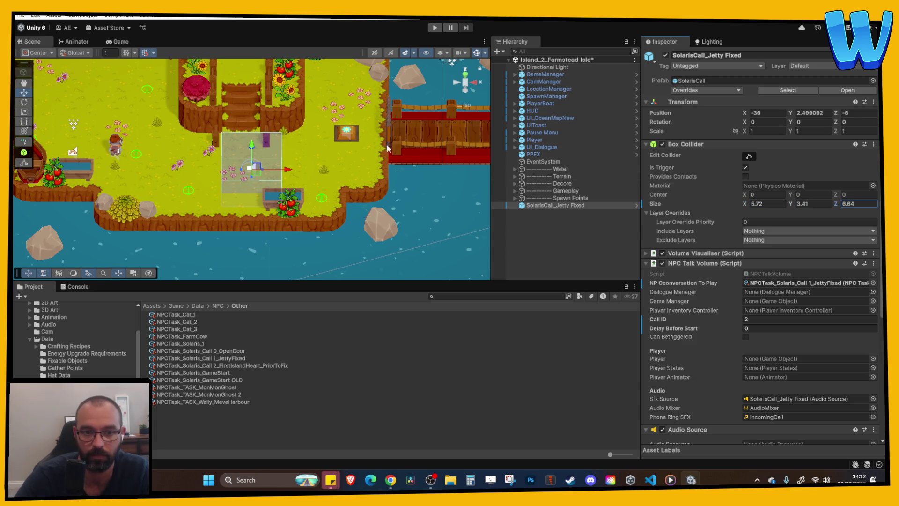
scroll(287, 169, up, 2)
Extend the collider depth to 8.84 and move the trigger to X -37, Z -5.
mouse_move(287, 168)
mouse_down()
mouse_move(149, 112)
mouse_move(188, 126)
mouse_up()
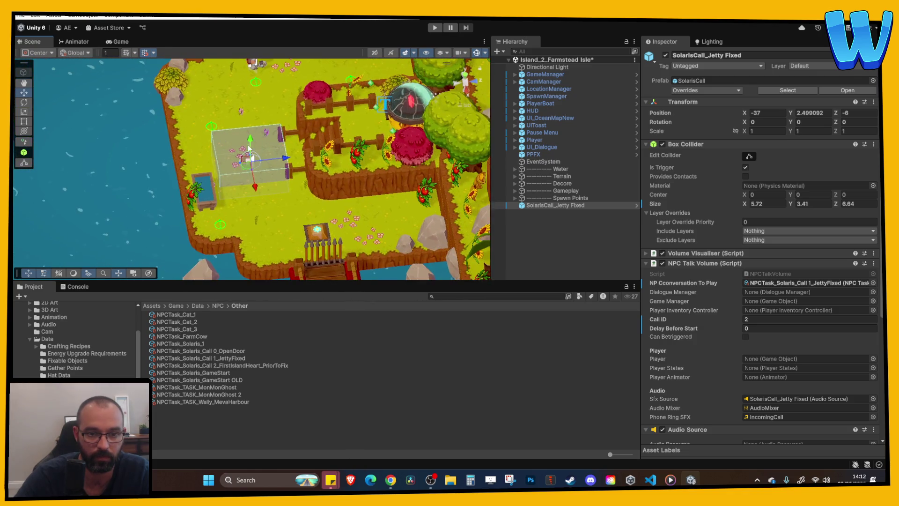
drag(838, 204, 855, 198)
drag(328, 164, 345, 170)
drag(440, 182, 422, 220)
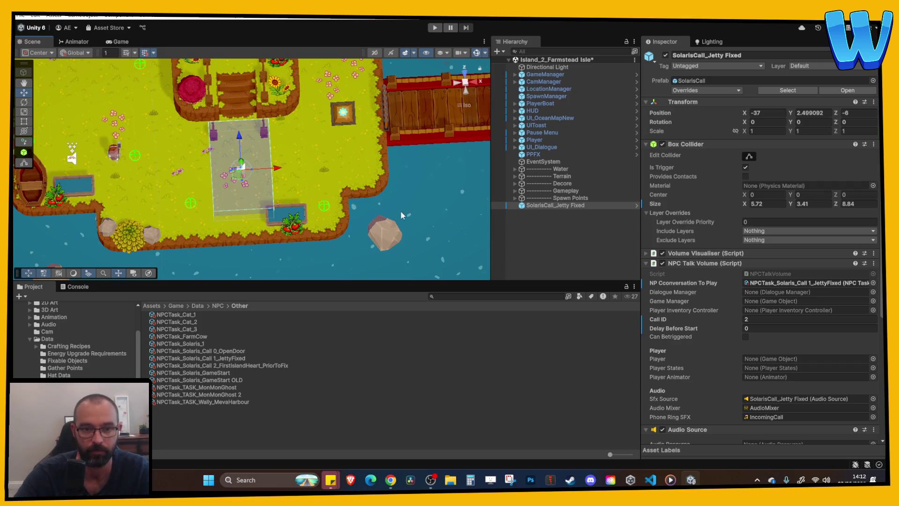
drag(242, 134, 239, 123)
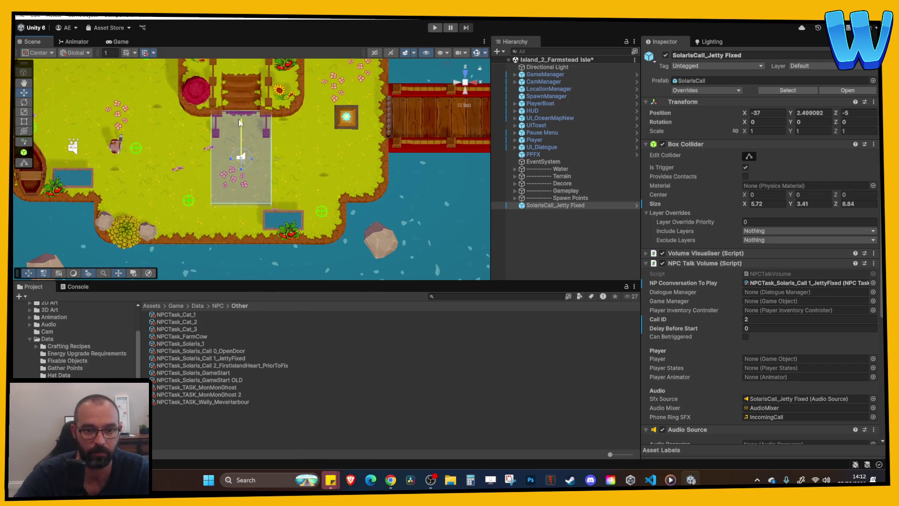
scroll(307, 189, down, 5)
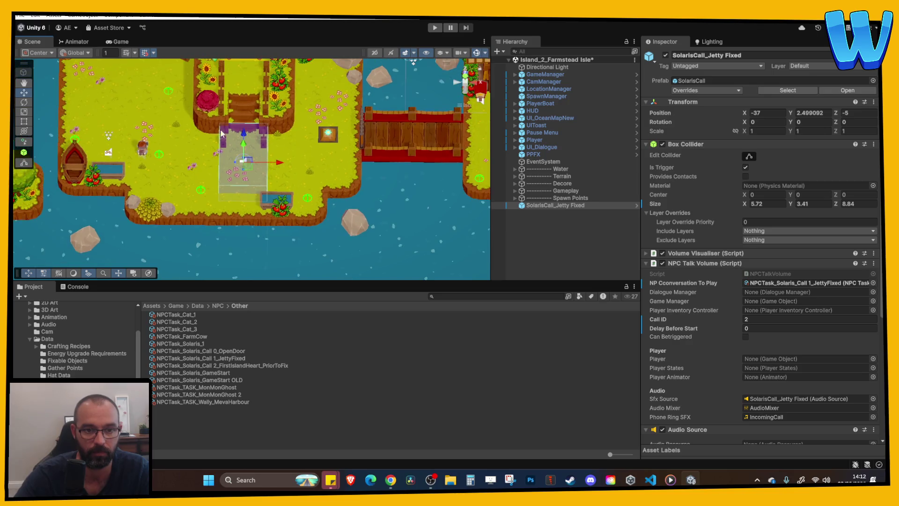
scroll(187, 137, up, 3)
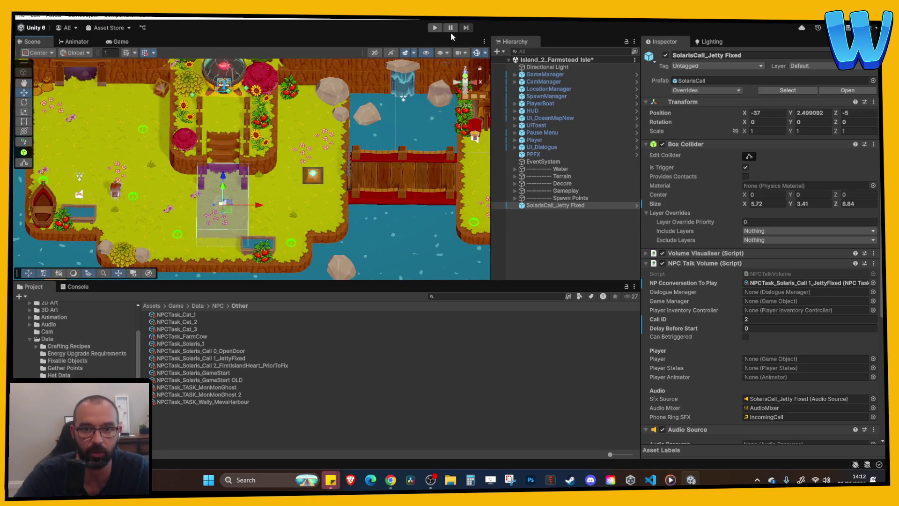
click(435, 27)
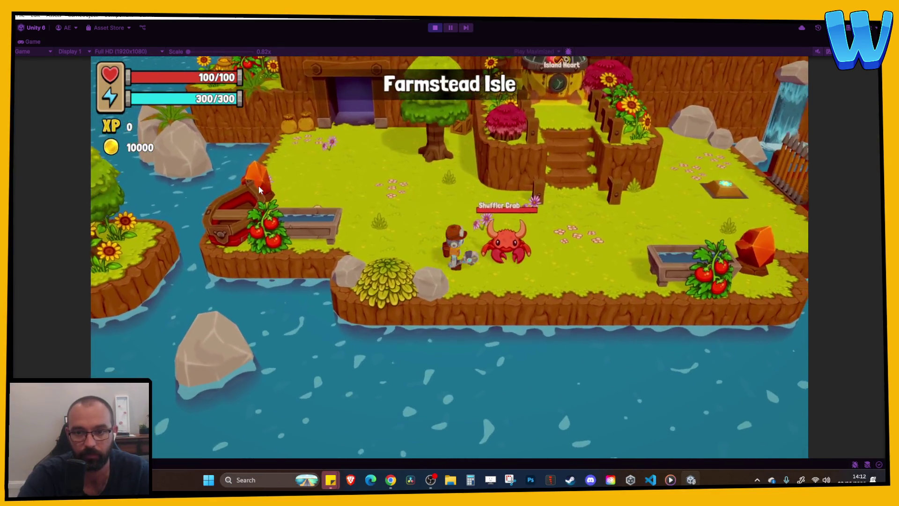
Walk the player right into the jetty trigger, watch the Solaris call, and stop playing.
key(d)
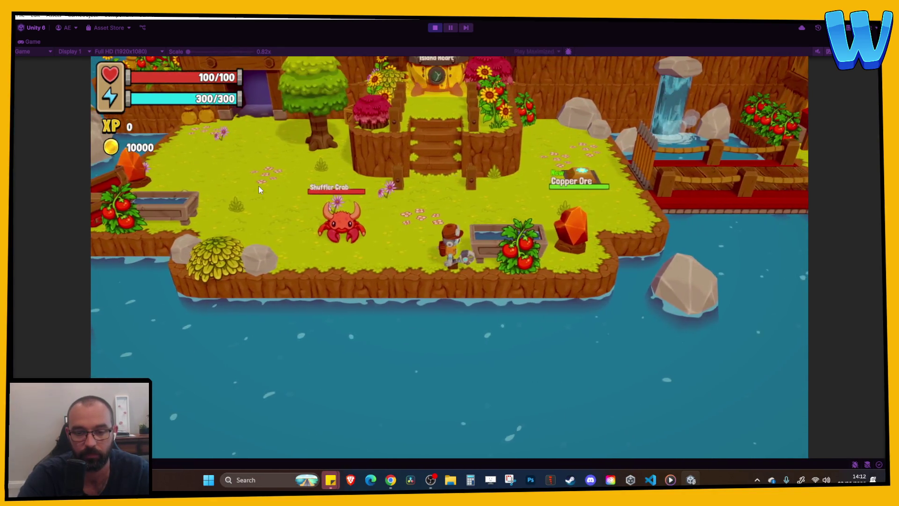
scroll(258, 186, up, 2)
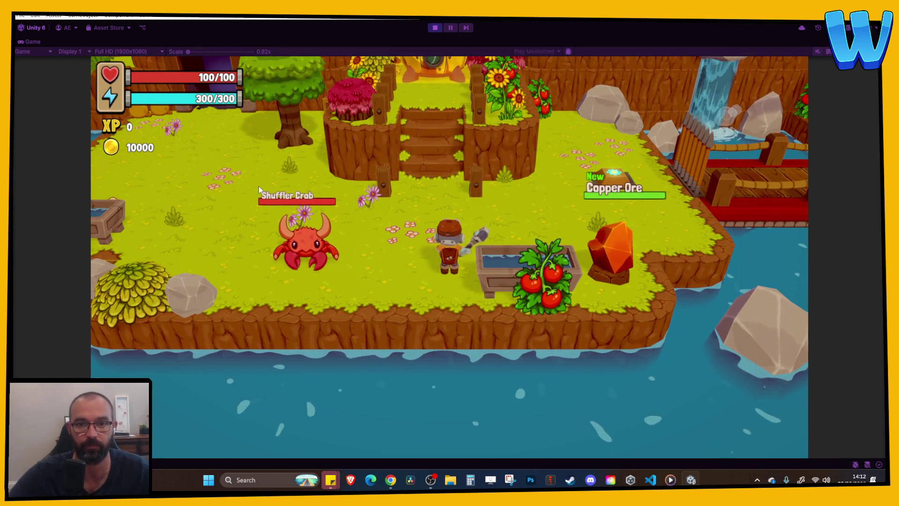
click(435, 28)
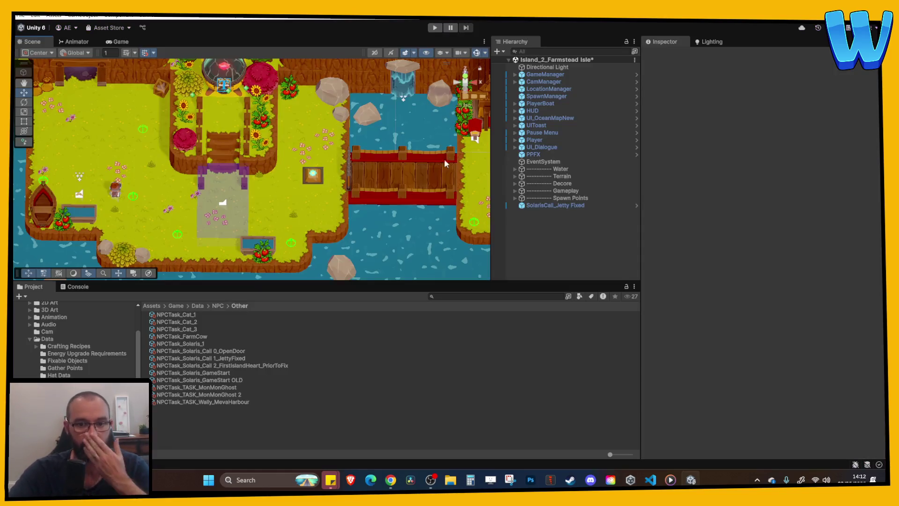
Nudge the monster spawn point by the path to the right along X.
scroll(307, 210, up, 2)
drag(307, 210, 271, 210)
click(208, 191)
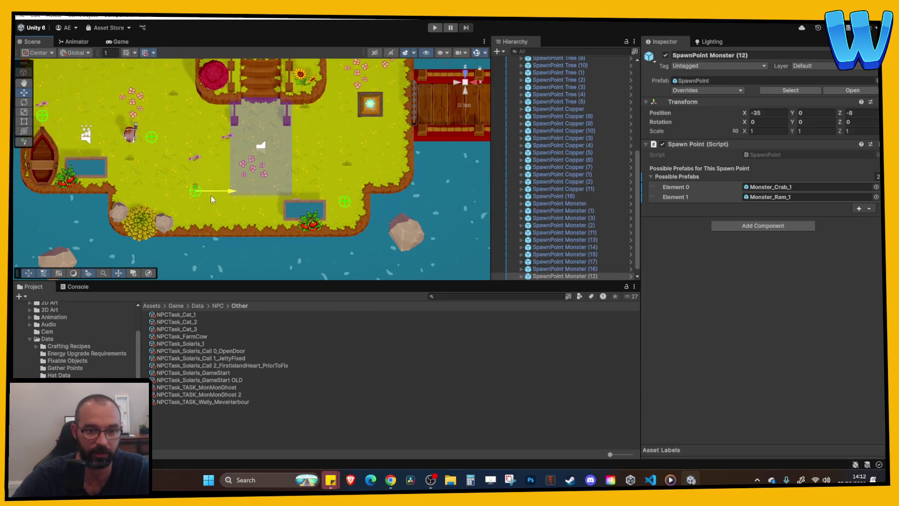
drag(186, 198, 204, 197)
Select the fence post by the water together with the water plane.
mouse_move(174, 148)
mouse_down()
mouse_move(228, 184)
mouse_move(220, 218)
mouse_move(312, 214)
mouse_move(132, 117)
mouse_move(275, 162)
mouse_move(305, 151)
mouse_up()
click(284, 138)
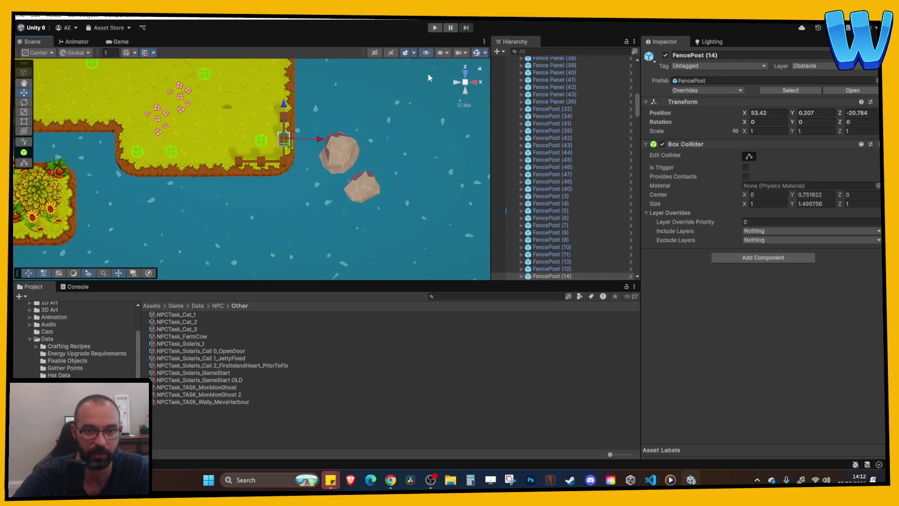
scroll(289, 158, up, 1)
click(294, 156)
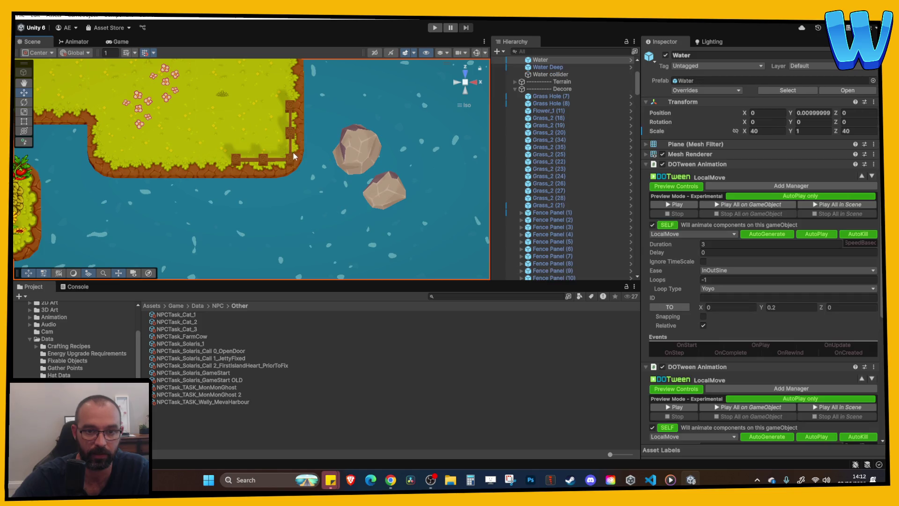
shift+click(289, 109)
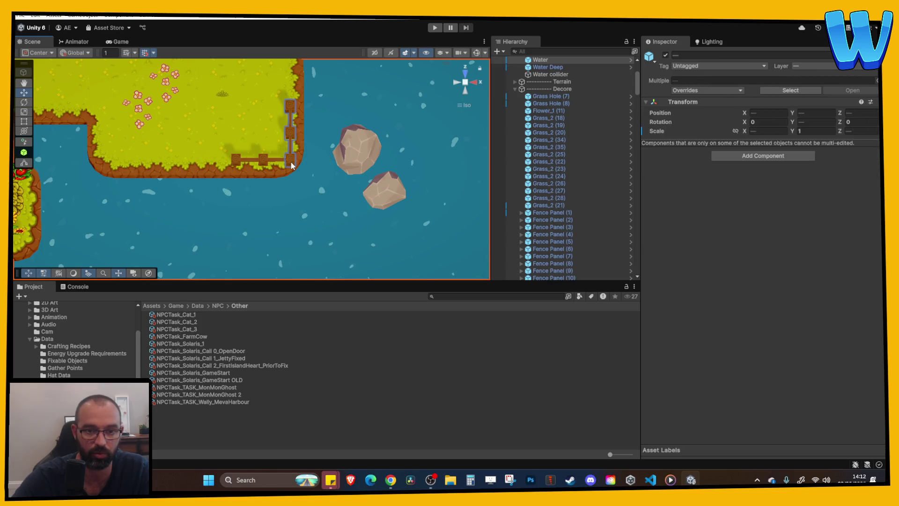
scroll(292, 165, down, 5)
scroll(539, 70, up, 3)
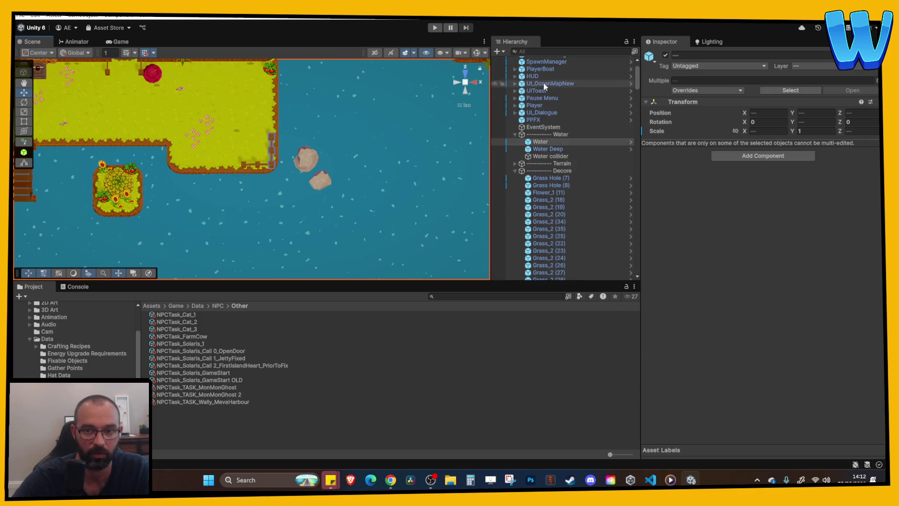
Frame and inspect the fence post at the island edge.
ctrl+click(540, 140)
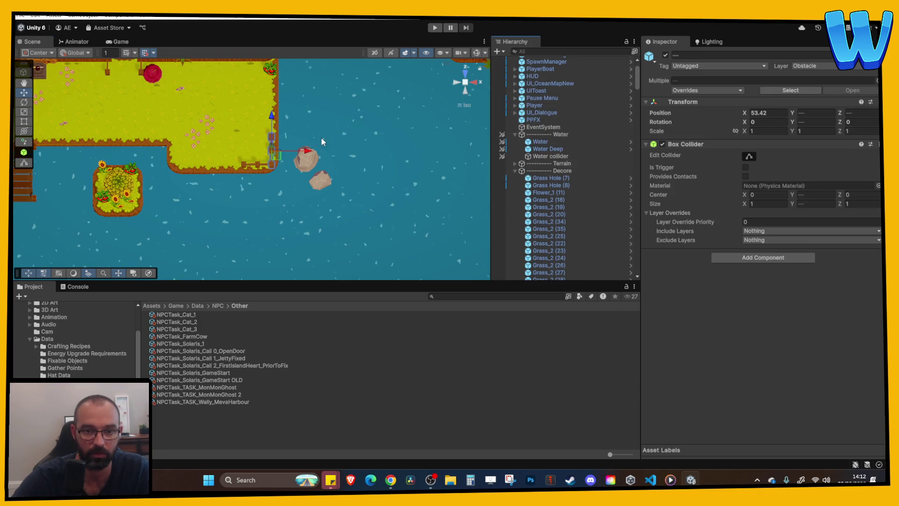
key(f)
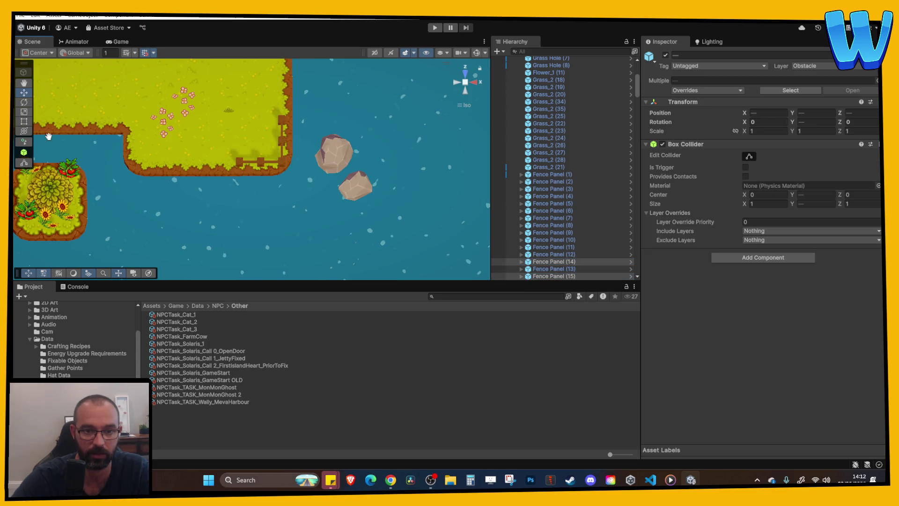
scroll(320, 142, down, 3)
mouse_move(320, 143)
mouse_down()
mouse_move(50, 180)
mouse_move(248, 186)
mouse_move(209, 199)
mouse_up()
scroll(238, 192, up, 5)
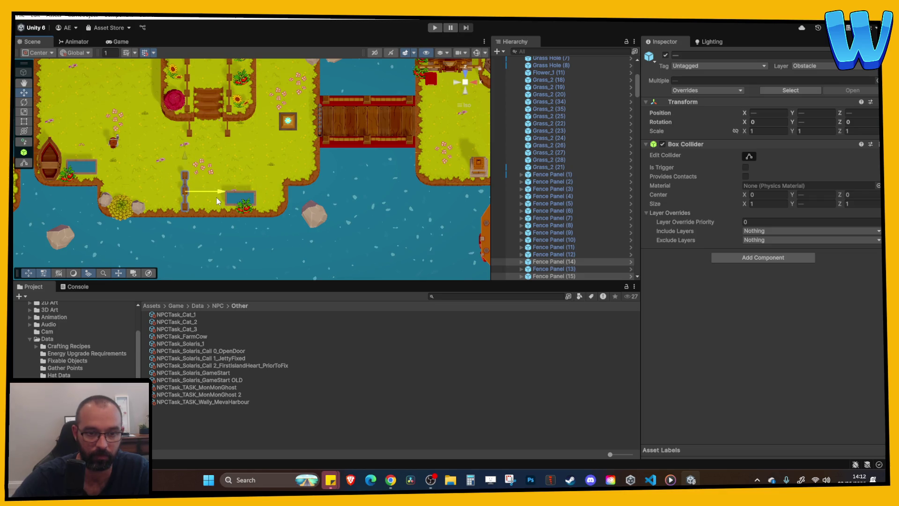
key(f)
scroll(226, 180, down, 5)
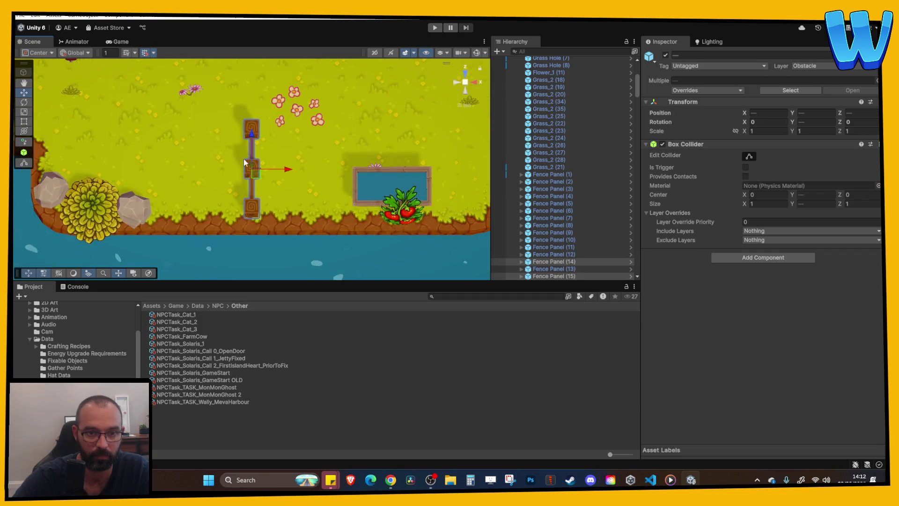
mouse_move(282, 174)
mouse_down()
mouse_move(303, 189)
mouse_move(333, 179)
mouse_up()
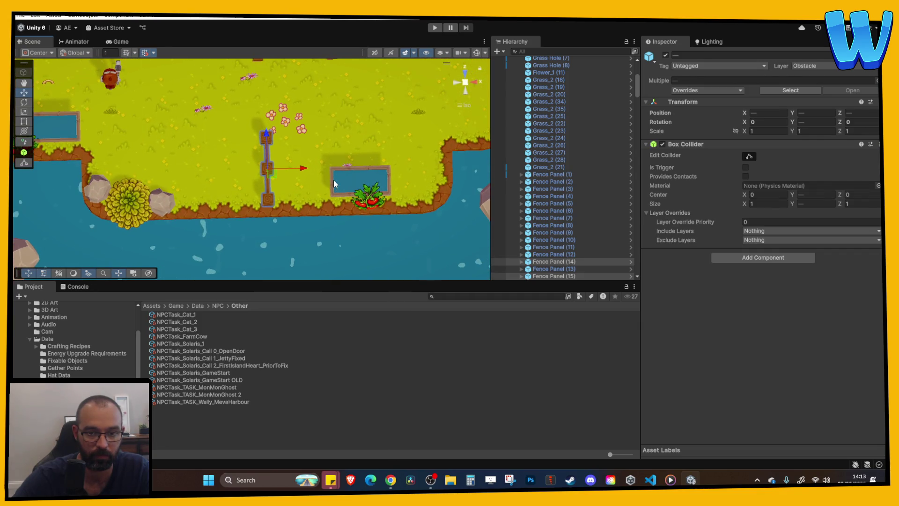
Shift the berry bush and the farm plant by the pond slightly left.
click(374, 202)
drag(392, 189, 342, 192)
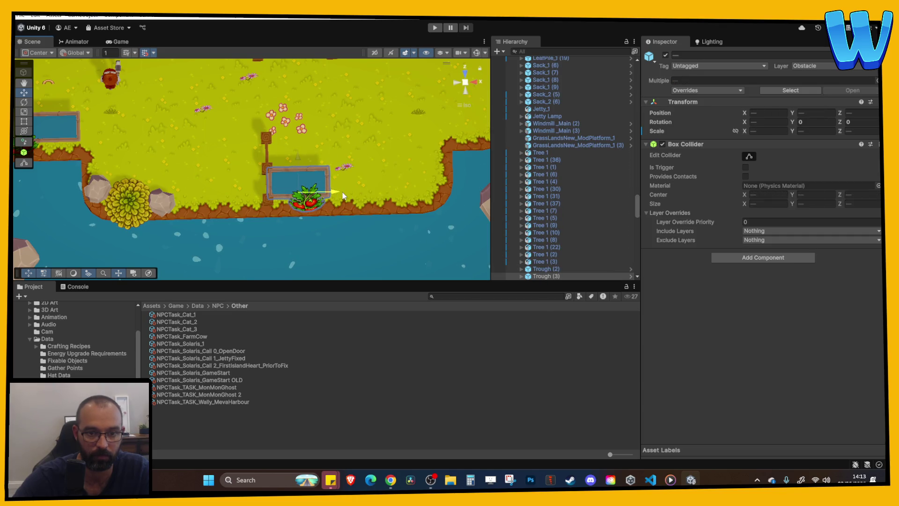
click(328, 199)
click(327, 199)
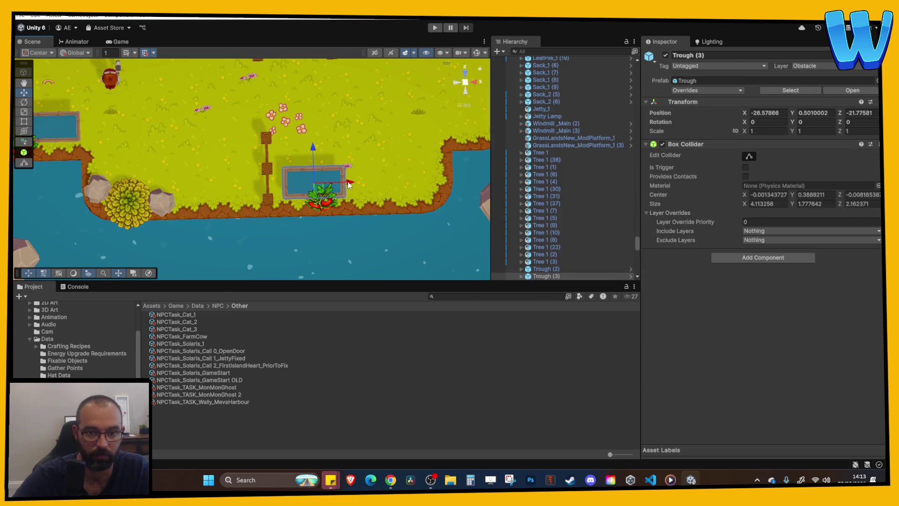
click(327, 199)
drag(327, 199, 307, 199)
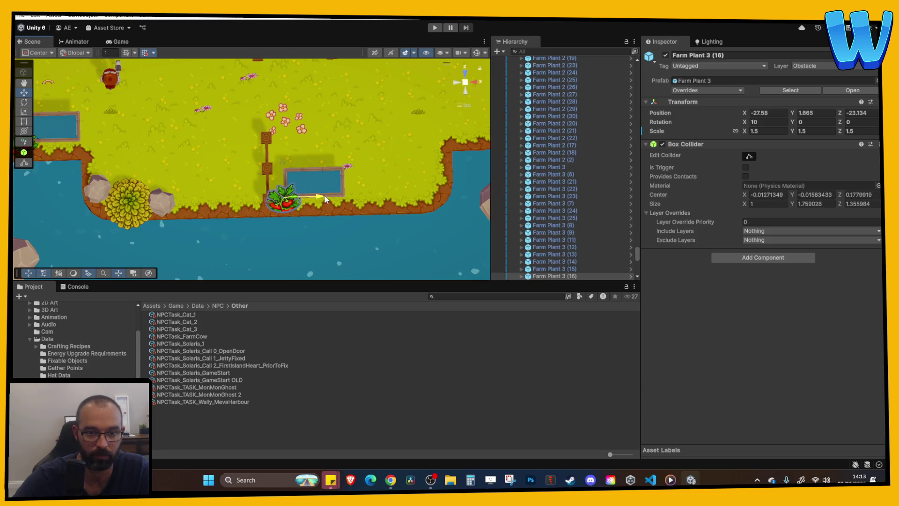
Collapse the Terrain and Decore groups, then select and frame the SolarisCall_Jetty Fixed trigger.
click(381, 207)
drag(380, 206, 380, 181)
scroll(298, 161, down, 2)
click(563, 128)
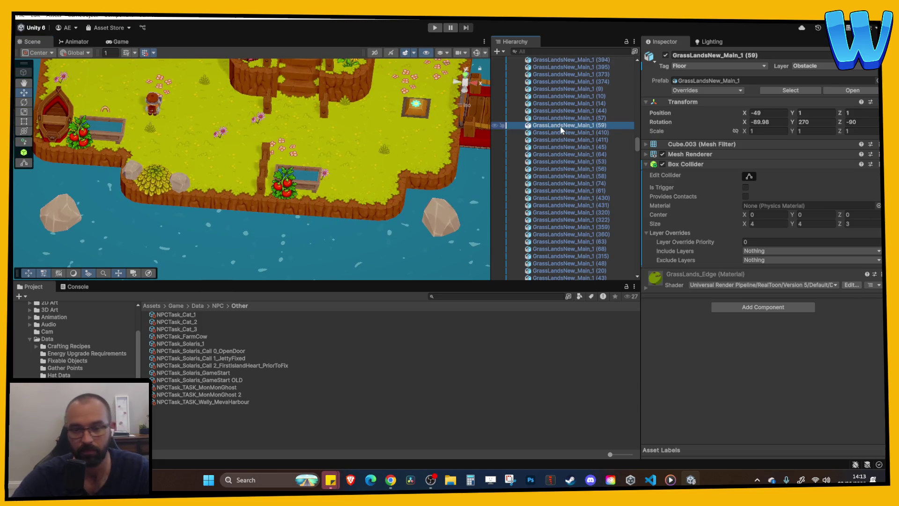
key(Left)
key(Left)
click(535, 66)
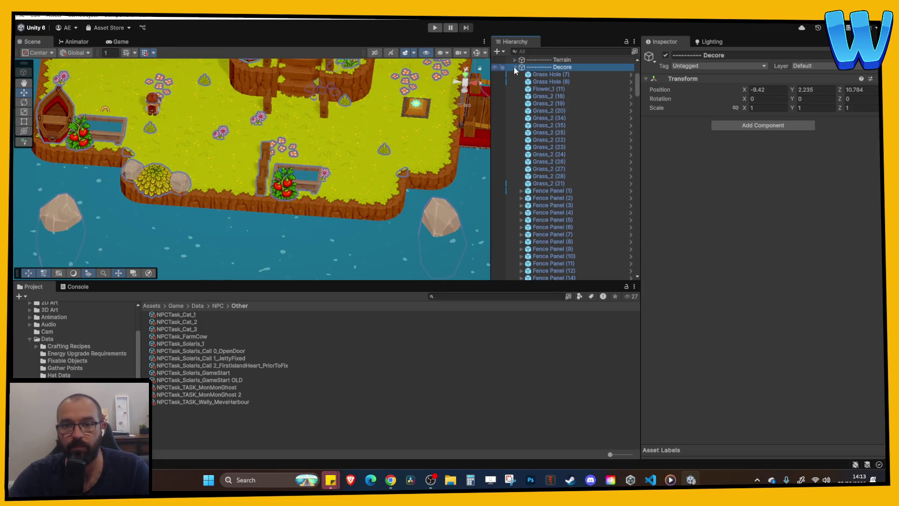
click(514, 67)
click(285, 136)
key(f)
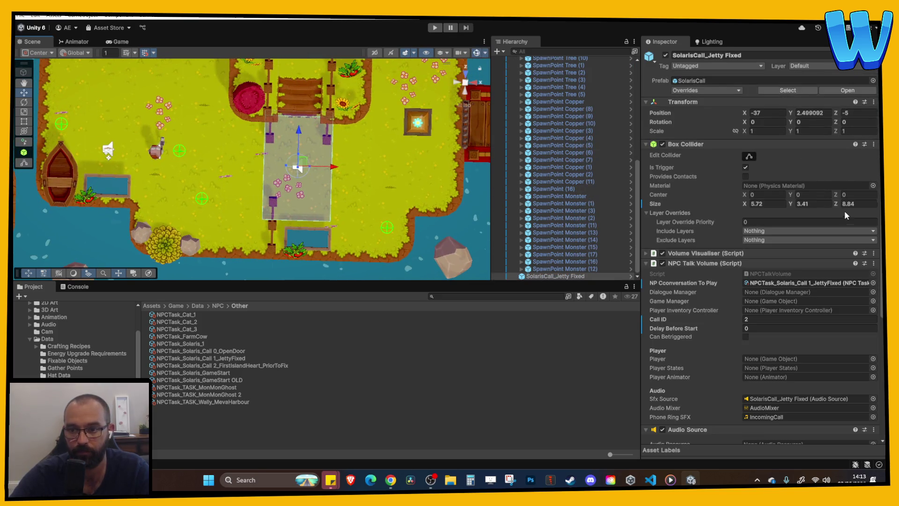
Shrink the trigger's collider depth from 8.84 and play-test walking toward it.
drag(839, 206, 794, 206)
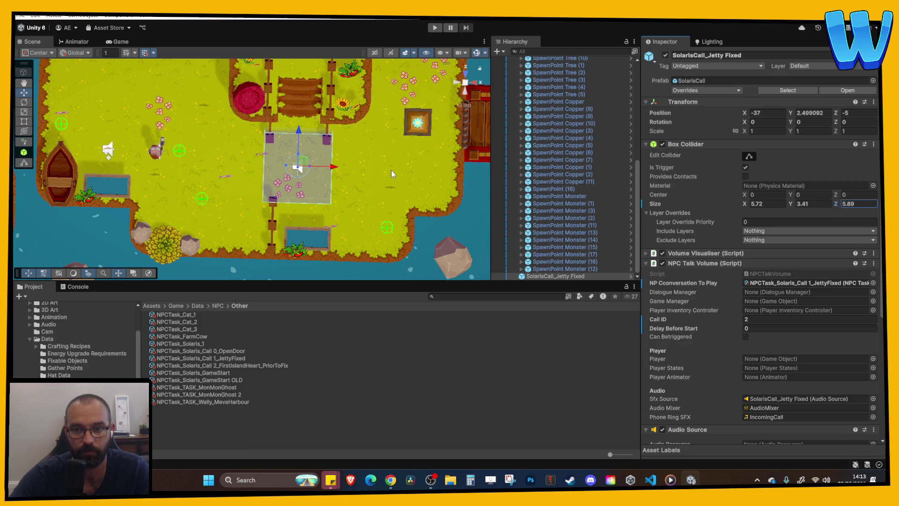
click(435, 27)
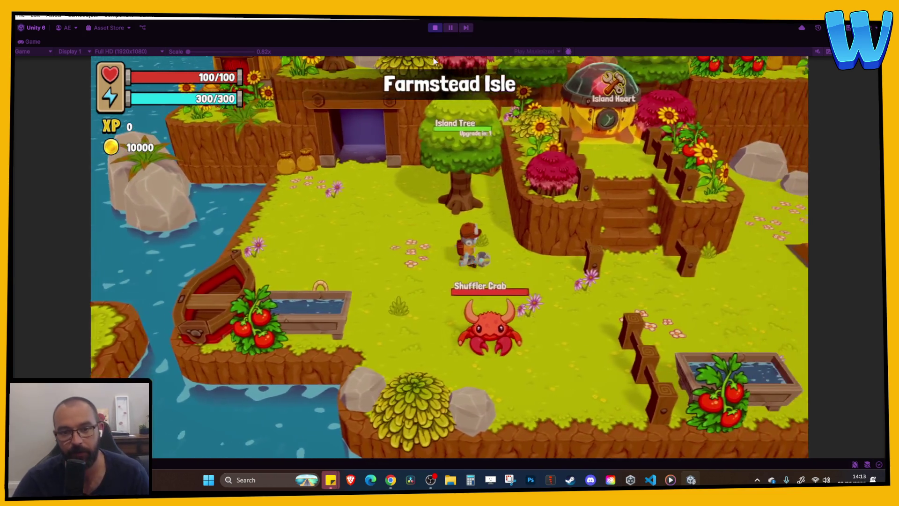
key(d)
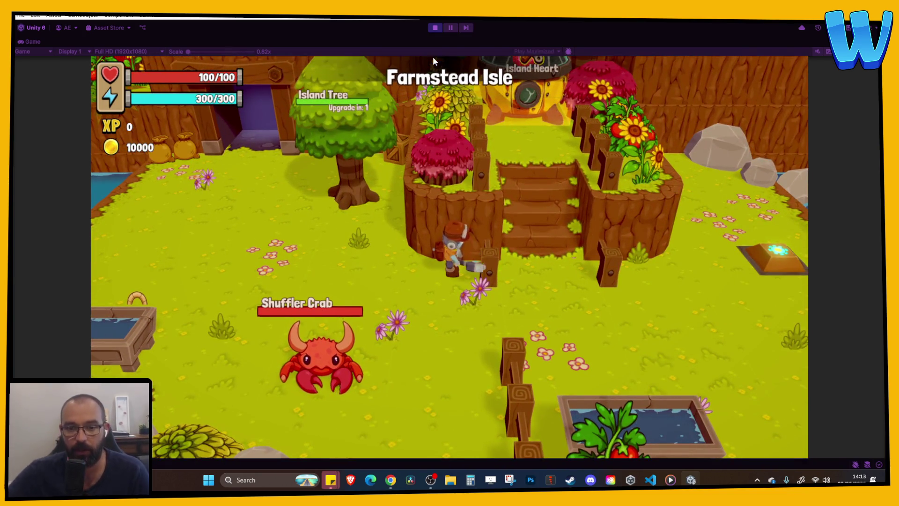
click(435, 27)
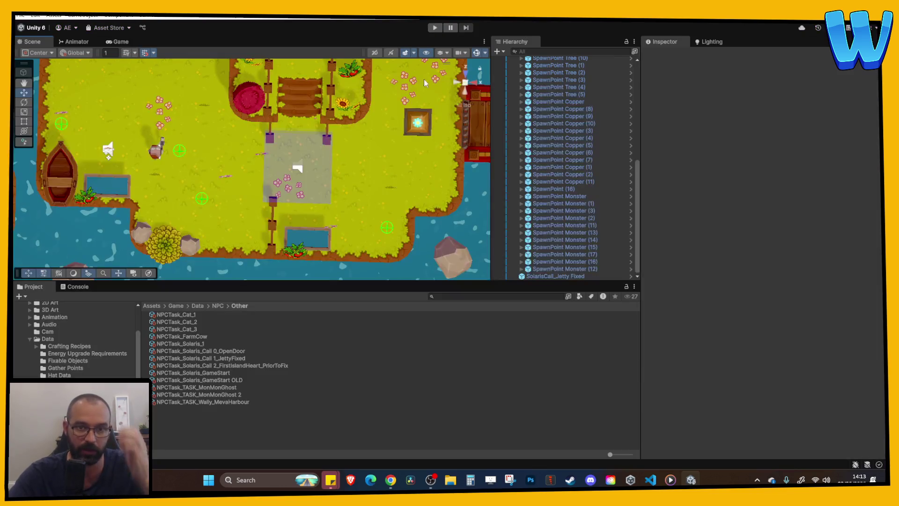
Narrow the trigger width to 2.68, adjust its X position, and play-test again.
click(316, 158)
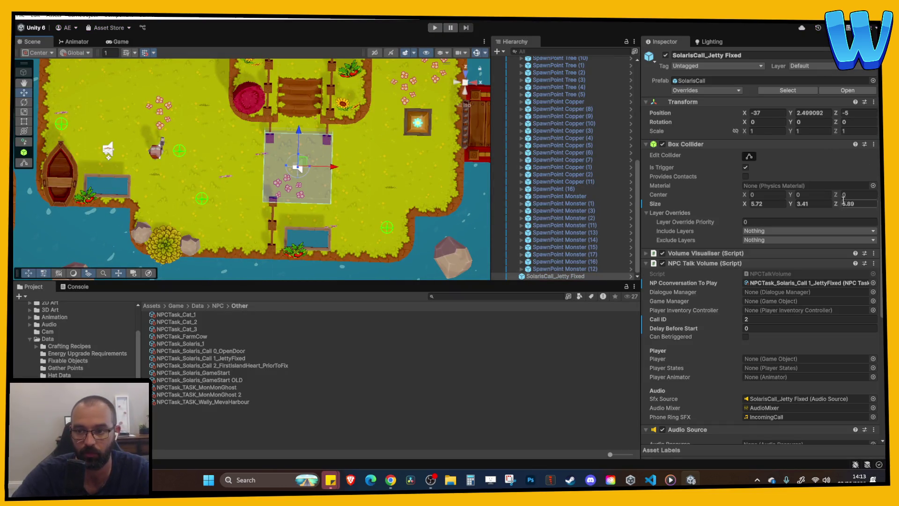
drag(748, 203, 701, 203)
mouse_move(330, 168)
mouse_down()
mouse_move(340, 172)
mouse_move(333, 170)
mouse_up()
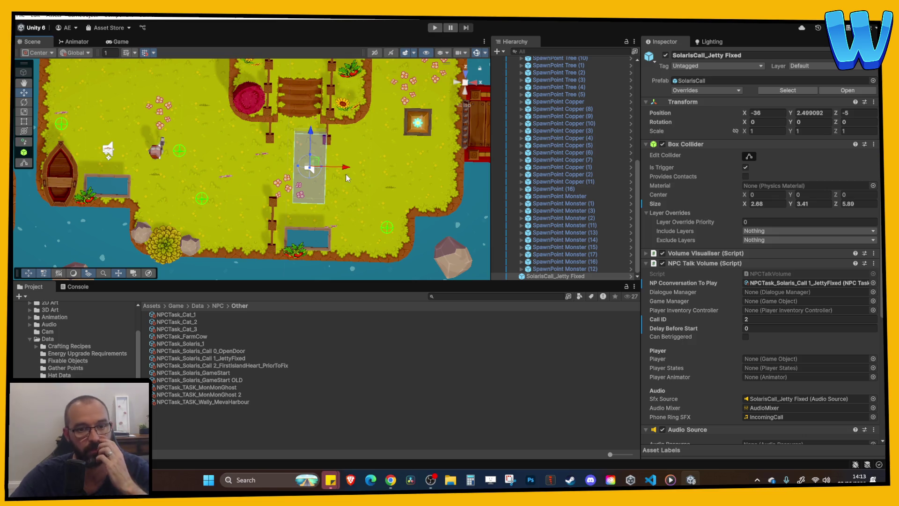
mouse_move(345, 168)
mouse_down()
mouse_move(333, 169)
mouse_move(346, 167)
mouse_up()
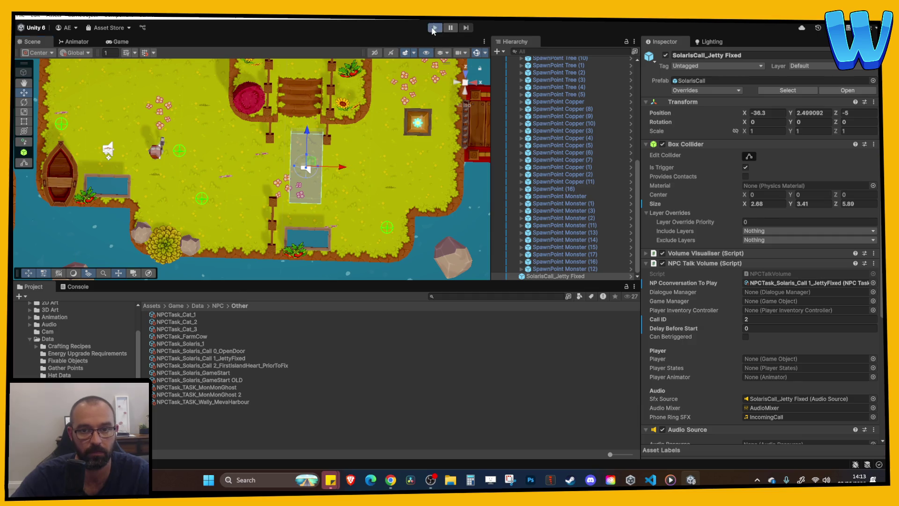
click(435, 28)
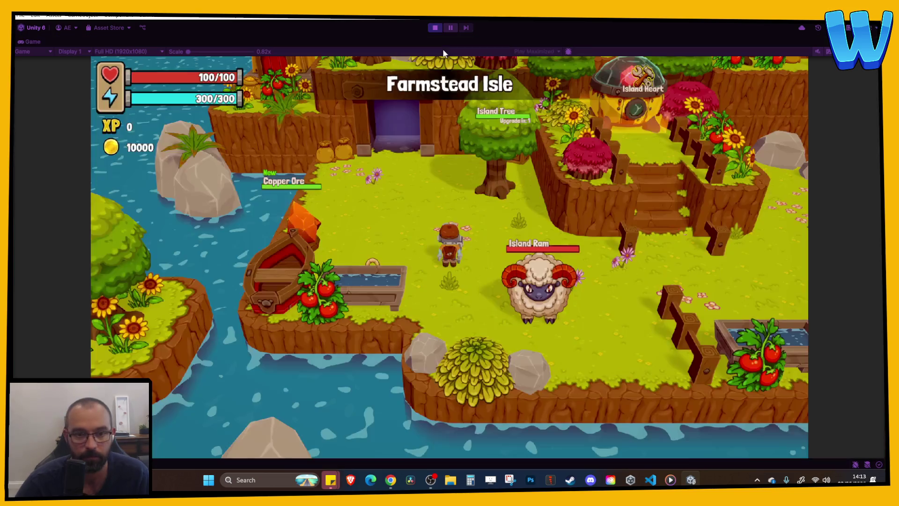
key(d)
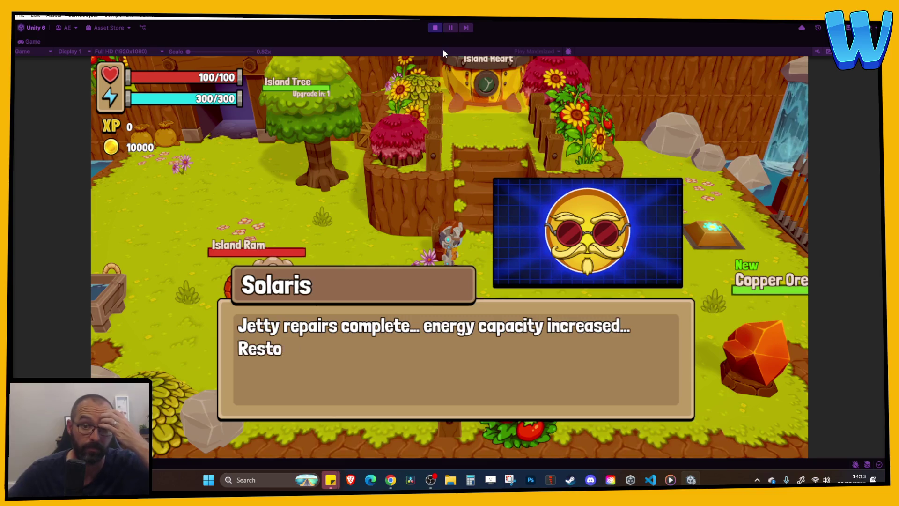
click(434, 28)
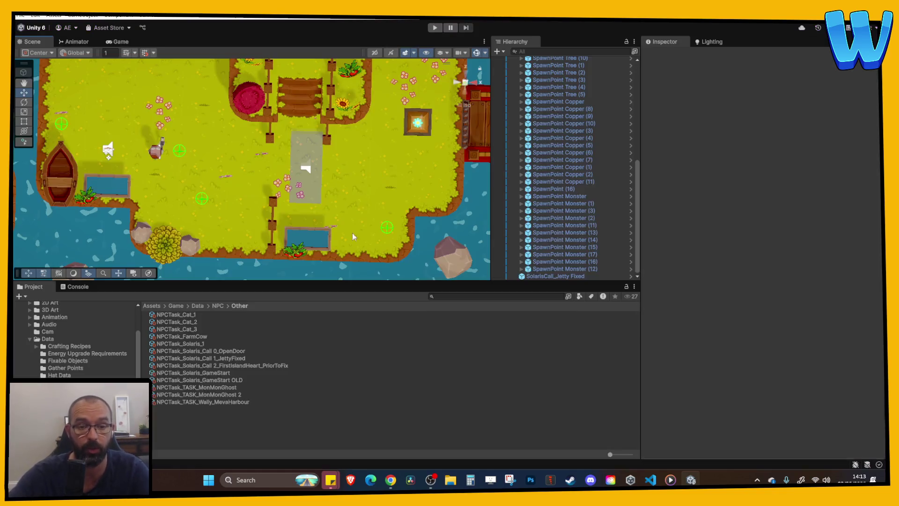
Shift the trigger slightly right to X -35.33 and confirm the Solaris dialogue fires in play.
click(319, 170)
drag(344, 168, 346, 176)
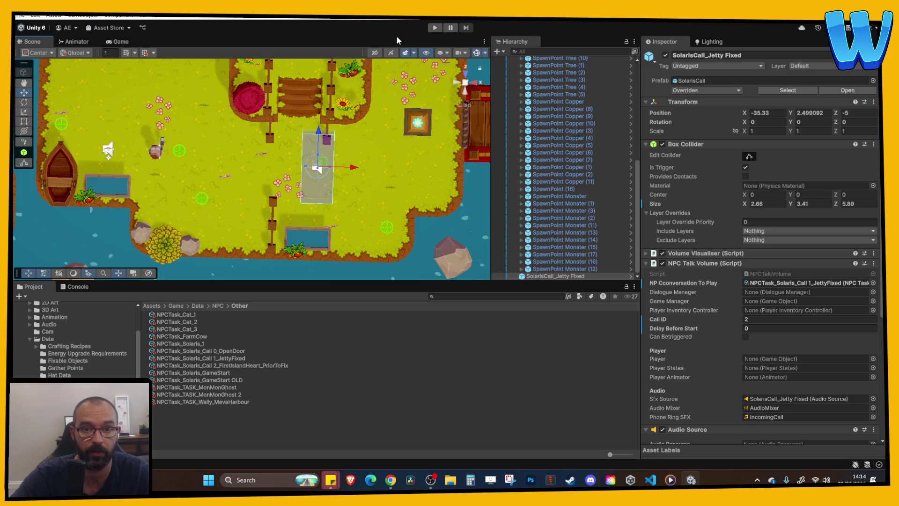
click(435, 28)
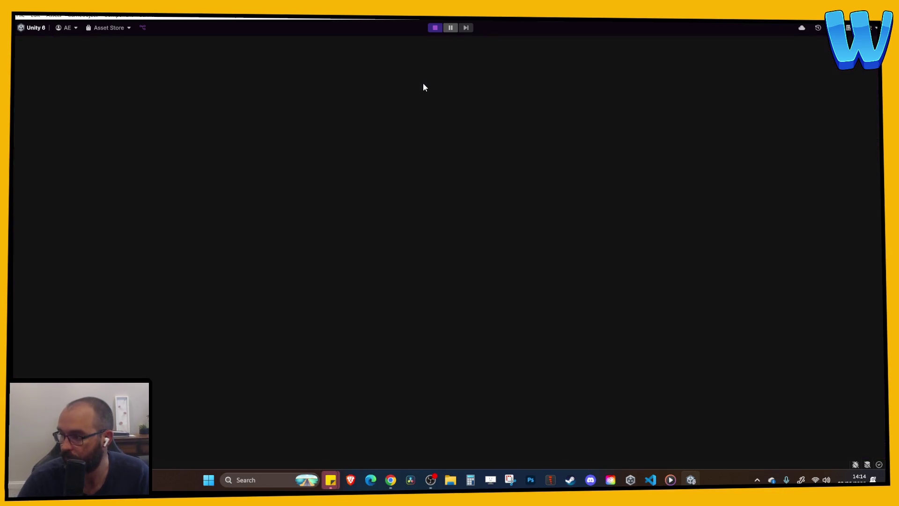
key(d)
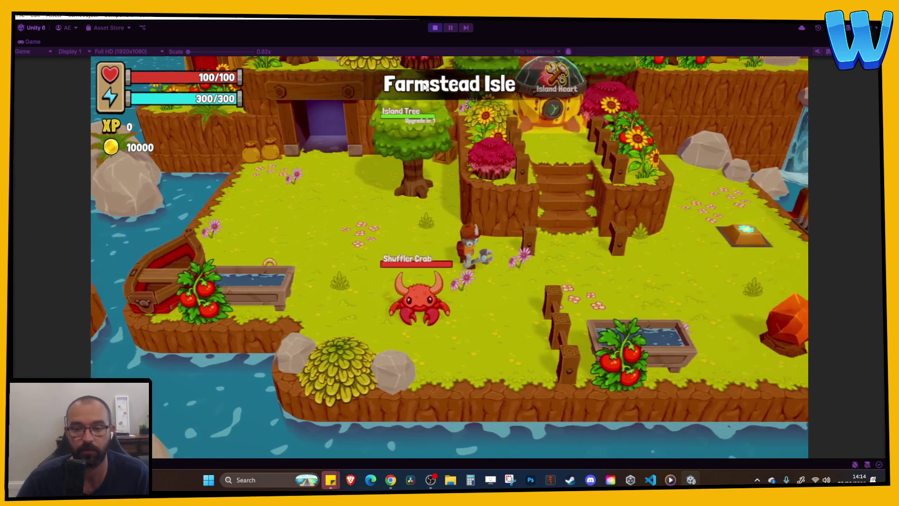
key(w)
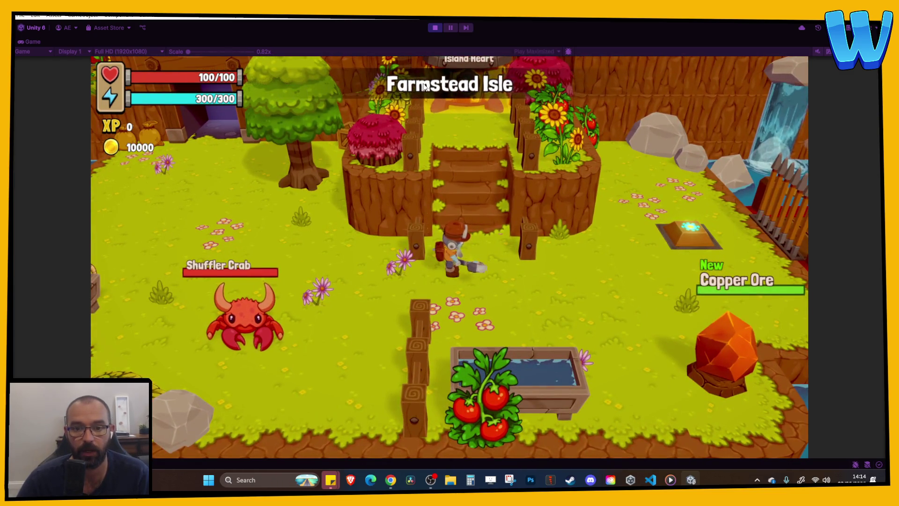
key(space)
key(space)
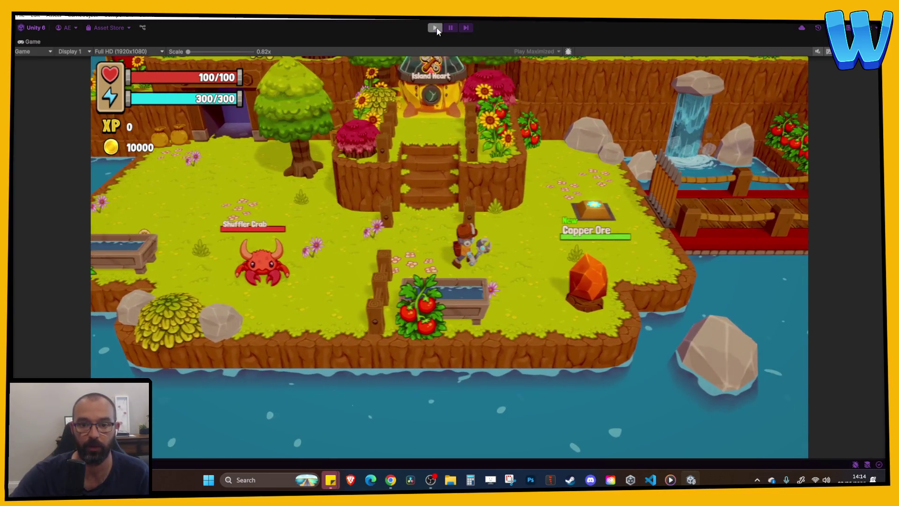
click(451, 27)
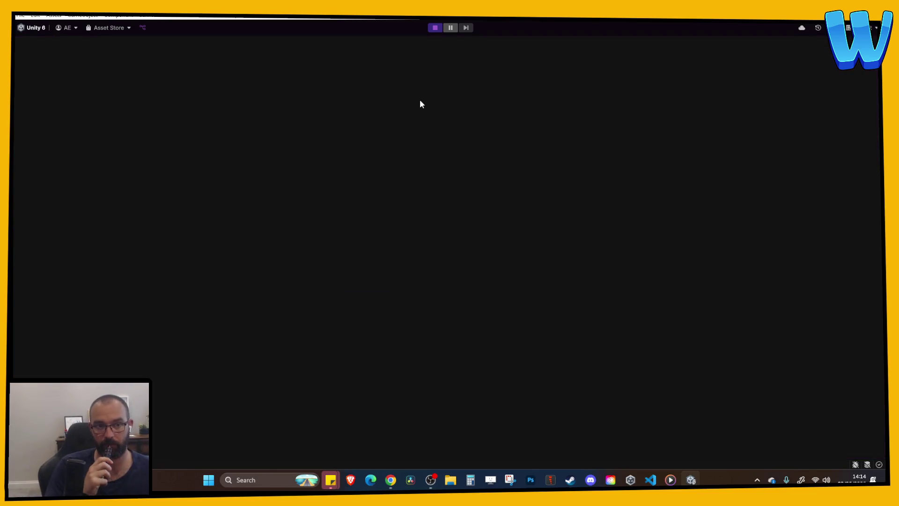
key(ctrl+shift+p)
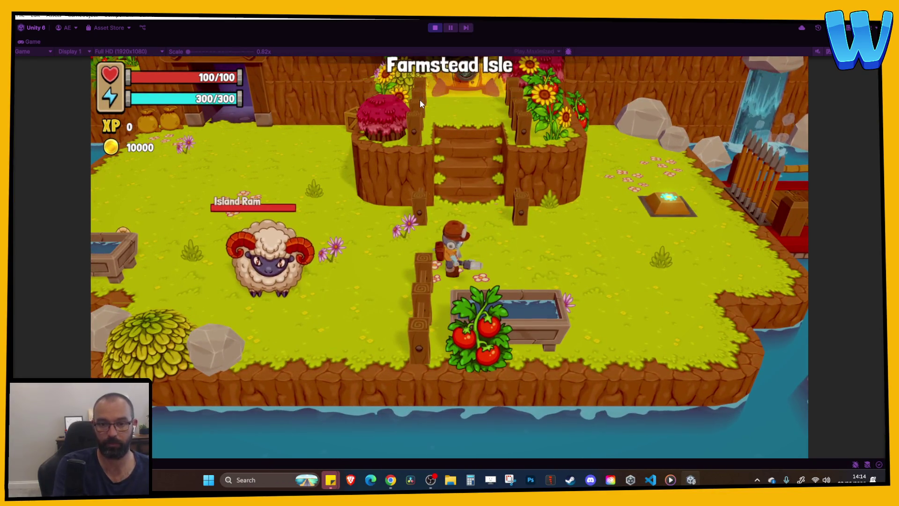
click(436, 27)
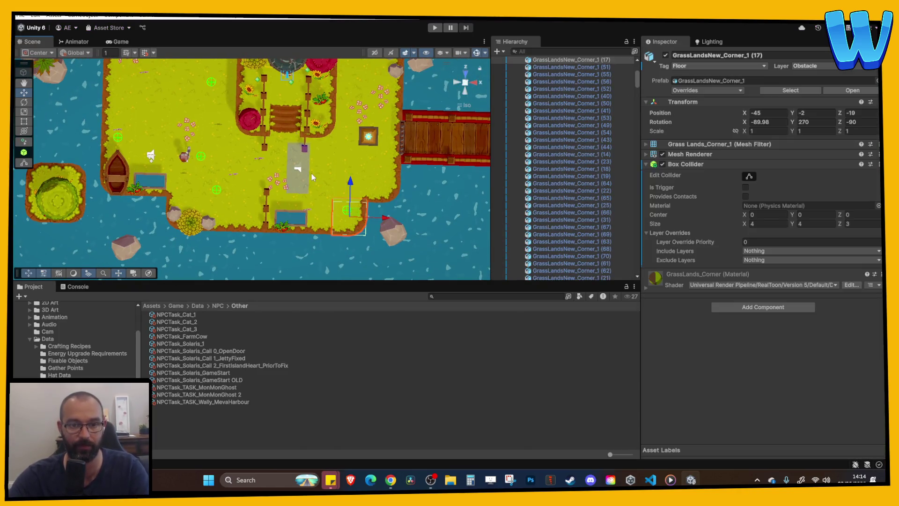
scroll(313, 214, up, 3)
Assign NPCTask_Solaris_Call 2_FirstIslandHeart_PriorToFix to the jetty trigger and set Call ID to 3.
click(223, 148)
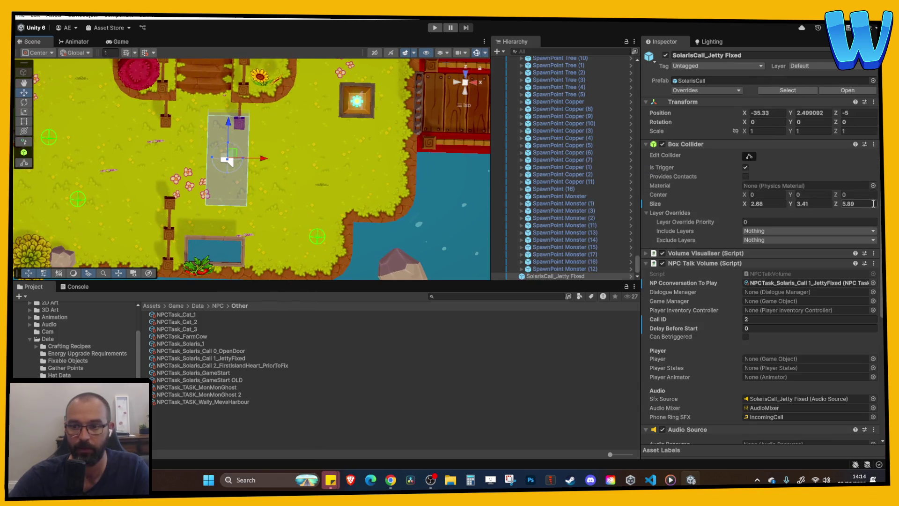
mouse_move(277, 366)
mouse_down()
mouse_move(326, 367)
mouse_move(806, 281)
mouse_move(285, 370)
mouse_move(338, 354)
mouse_up()
click(225, 168)
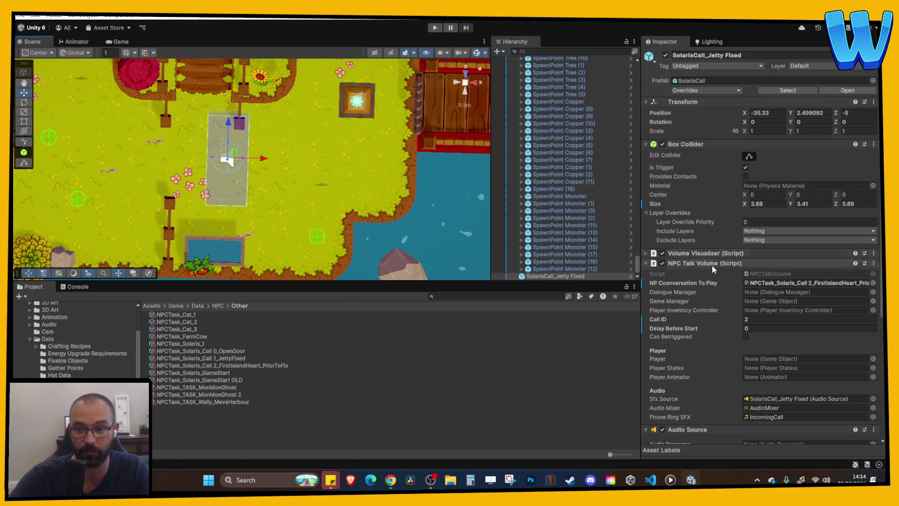
click(755, 322)
text(3)
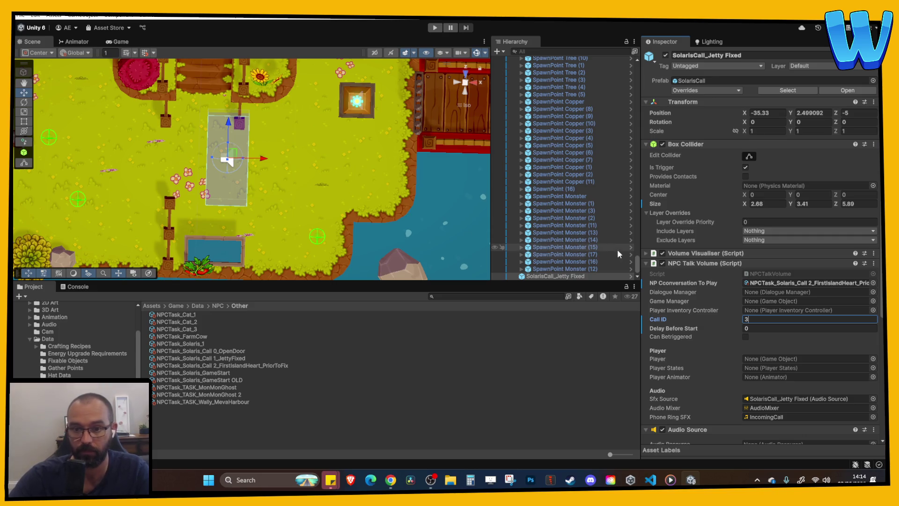
key(Return)
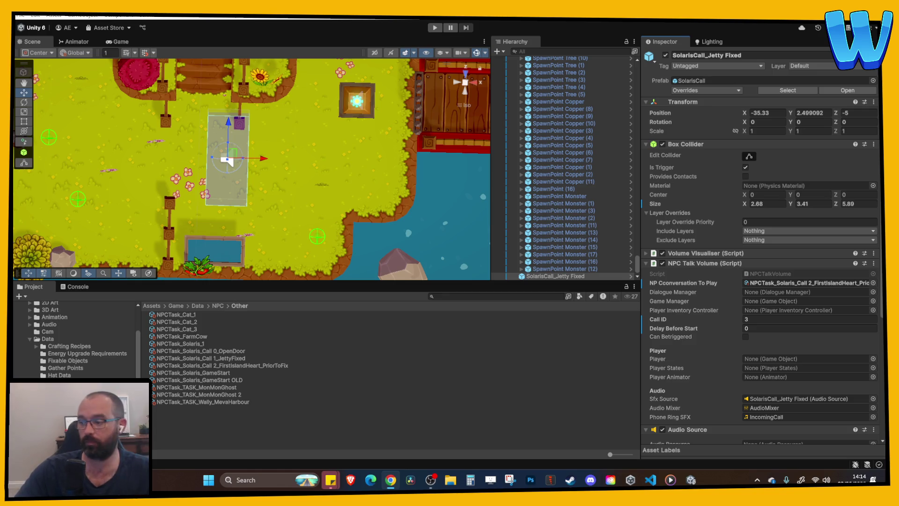
click(749, 319)
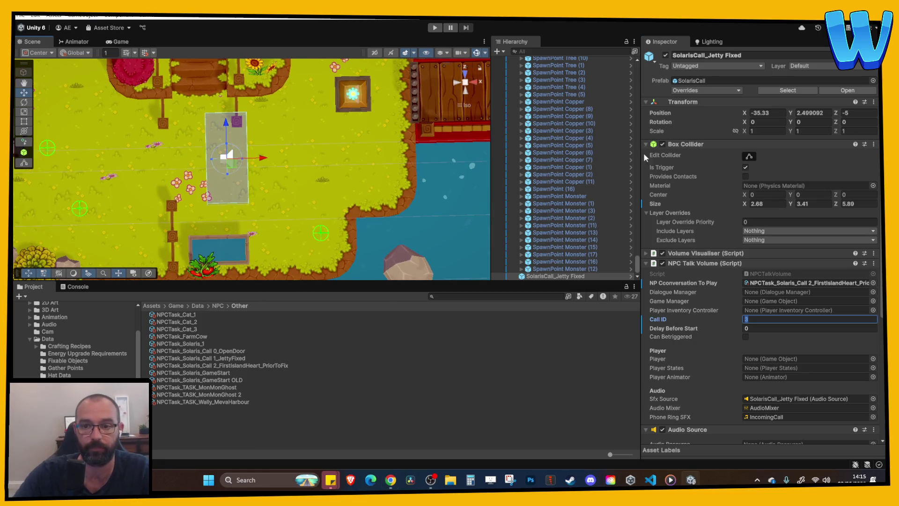
scroll(639, 268, up, 15)
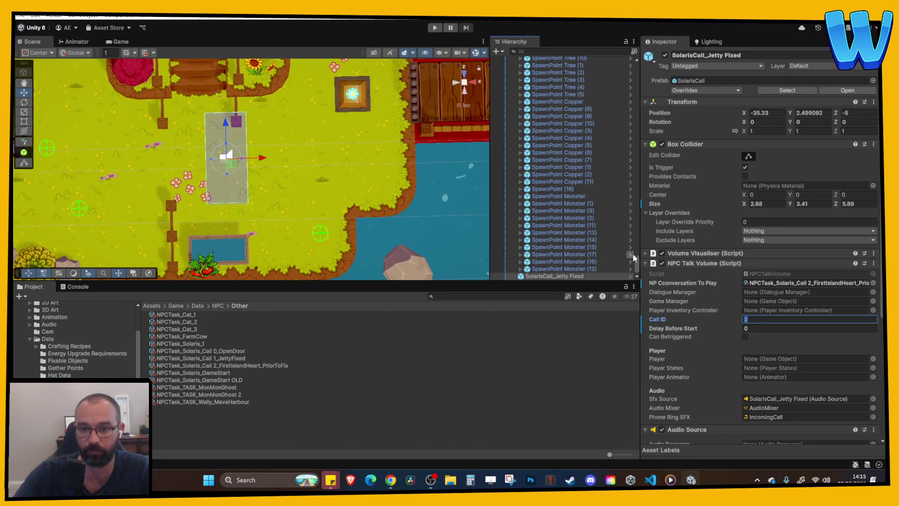
Open the GameManager prefab in isolation from its context menu.
click(562, 68)
right_click(559, 74)
mouse_move(679, 205)
click(732, 215)
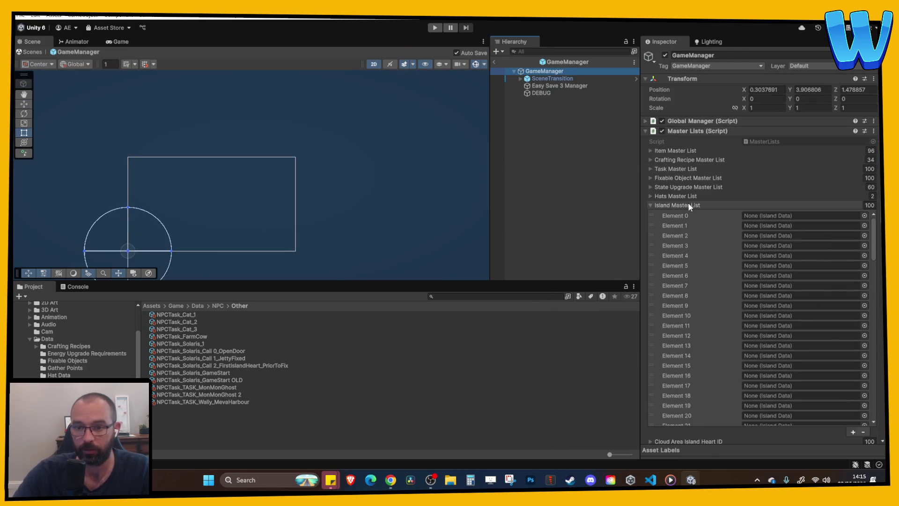
Collapse the GameManager's Master Lists and expand the Player Inventory Controller's Solaris Calls list.
click(688, 203)
scroll(684, 231, down, 1)
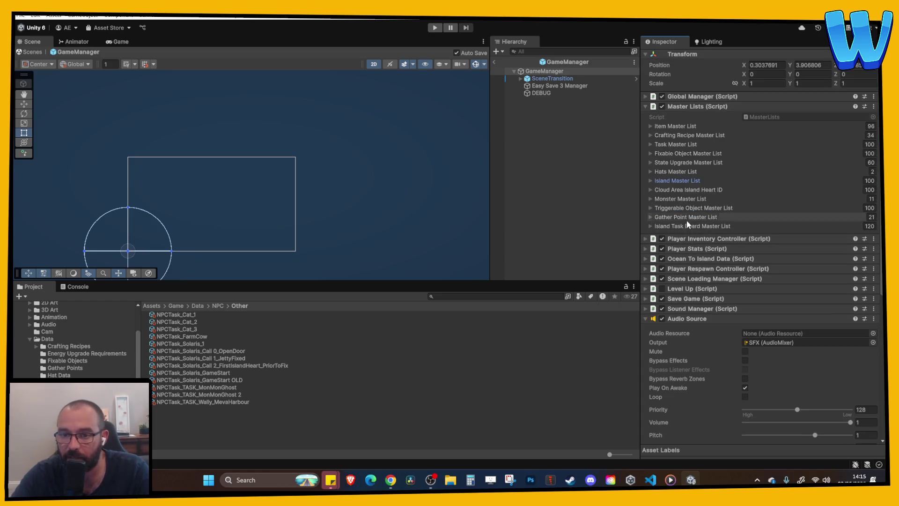
click(699, 106)
click(693, 117)
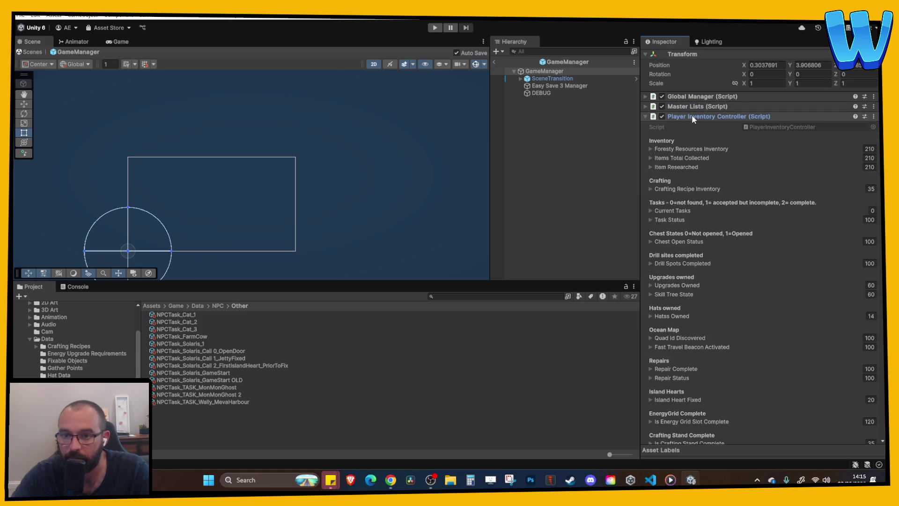
scroll(695, 142, down, 10)
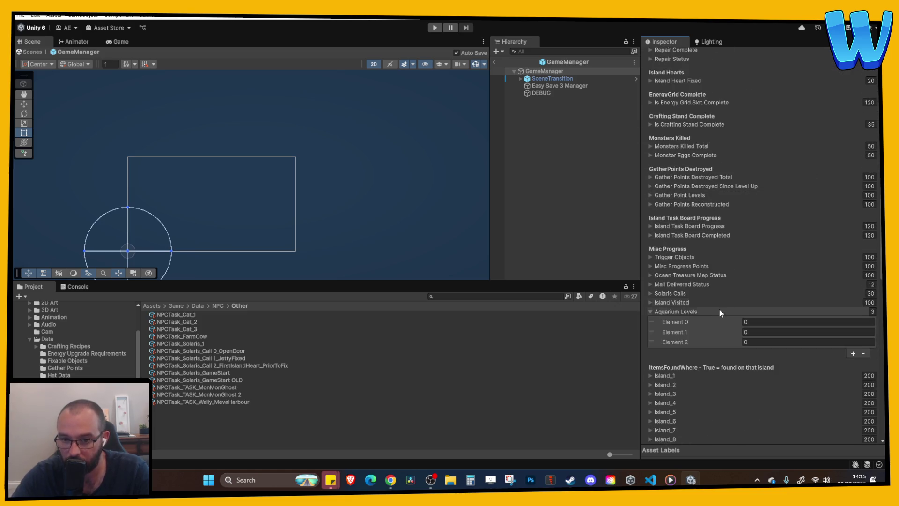
click(676, 293)
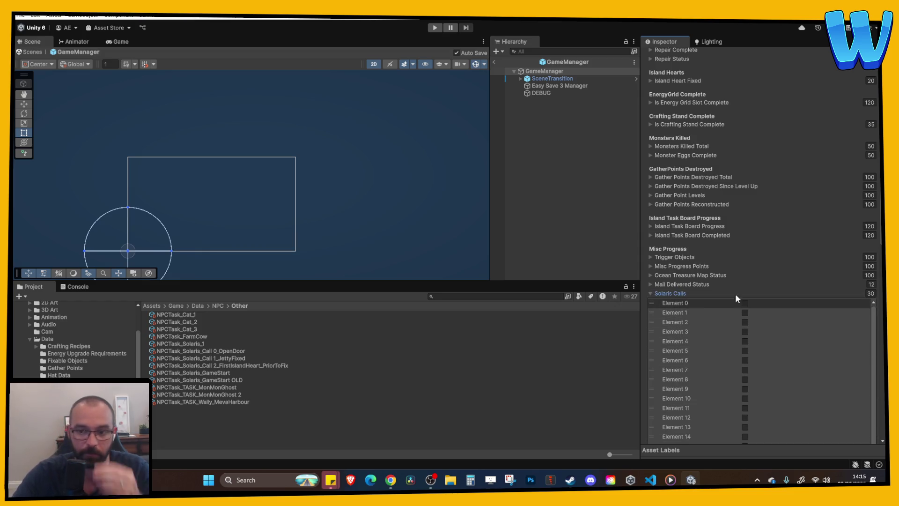
Return to the scene, inspect SolarisCall_Jetty Fixed, collapse Spawn Points, and start play mode.
click(493, 62)
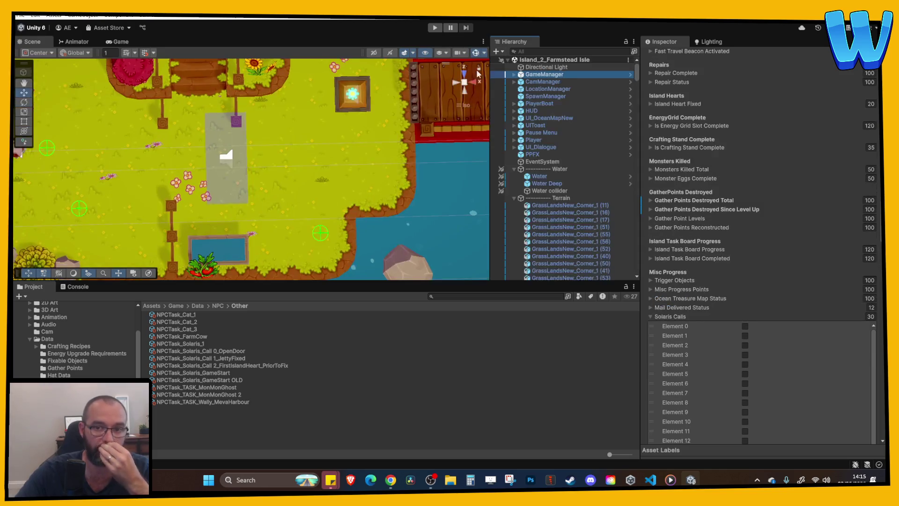
click(229, 151)
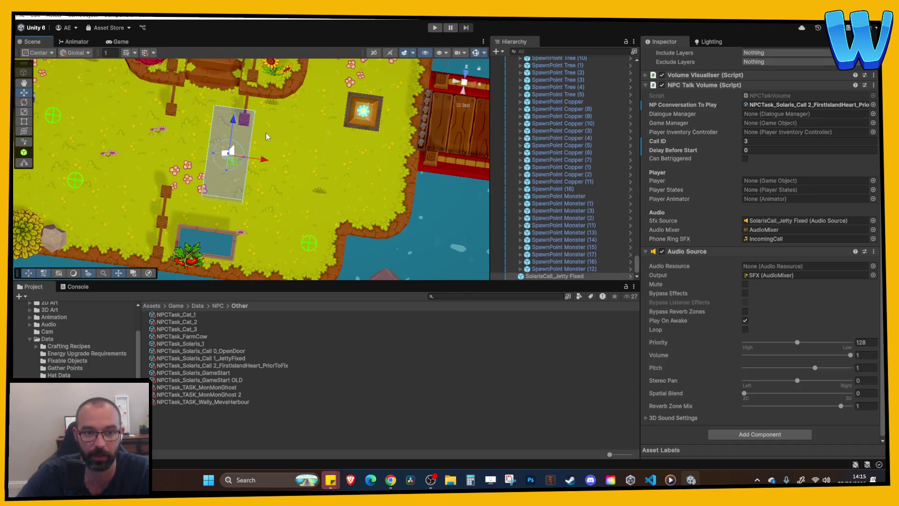
scroll(735, 226, up, 3)
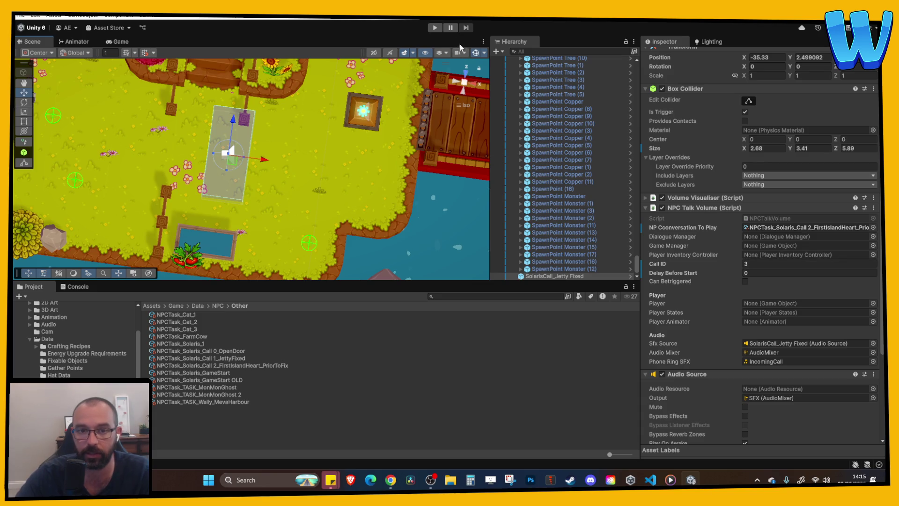
scroll(590, 173, up, 10)
click(576, 193)
key(Left)
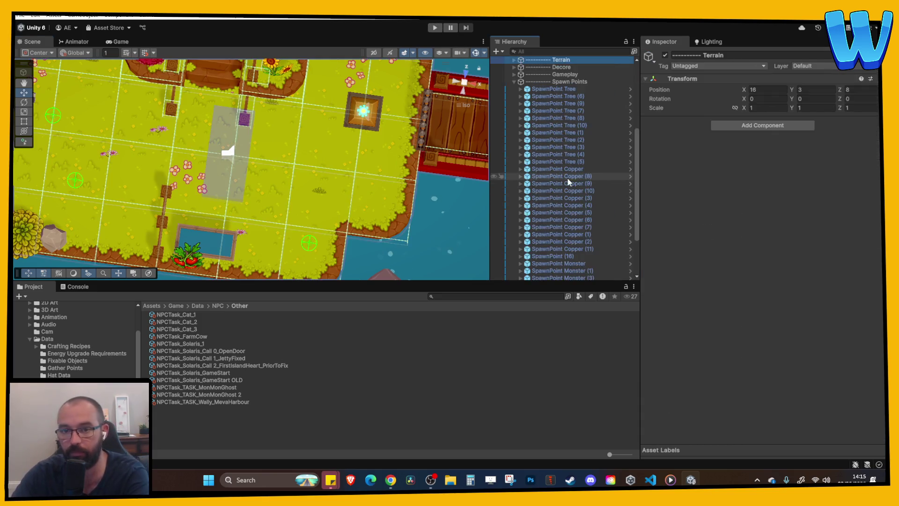
scroll(656, 152, down, 10)
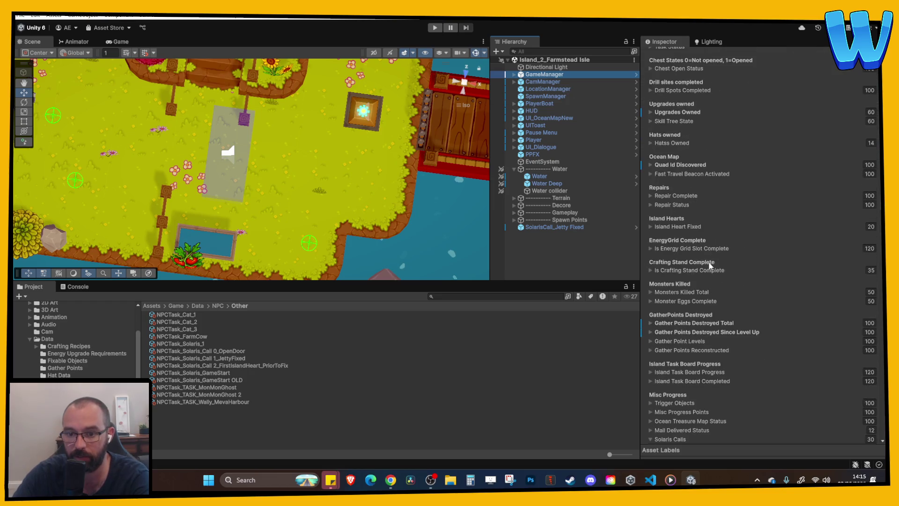
click(435, 28)
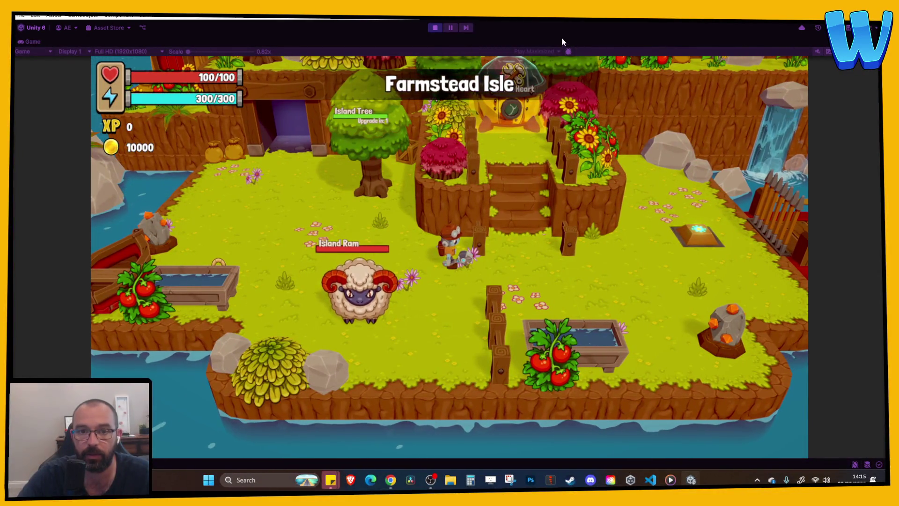
Turn off Game view Maximize, tick Solaris Calls Element 3 to fire the jetty-repairs dialogue, then stop.
click(875, 41)
click(808, 76)
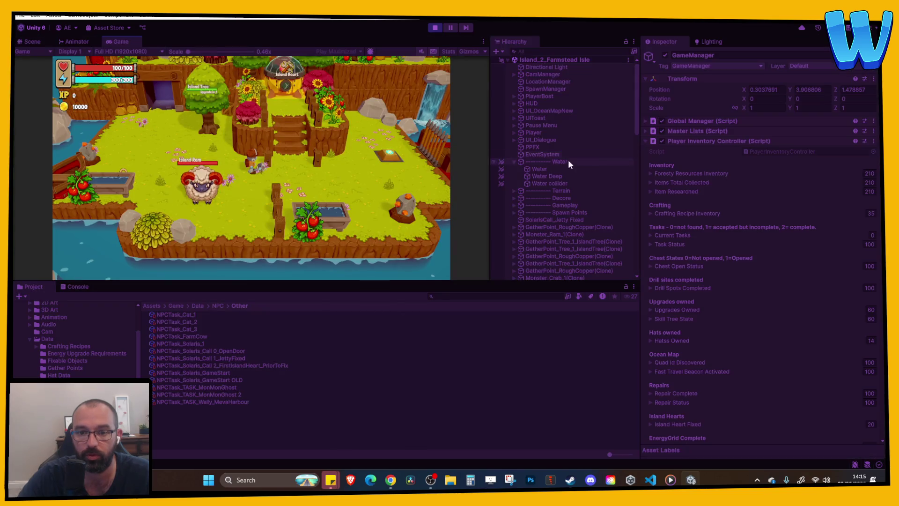
scroll(735, 237, down, 3)
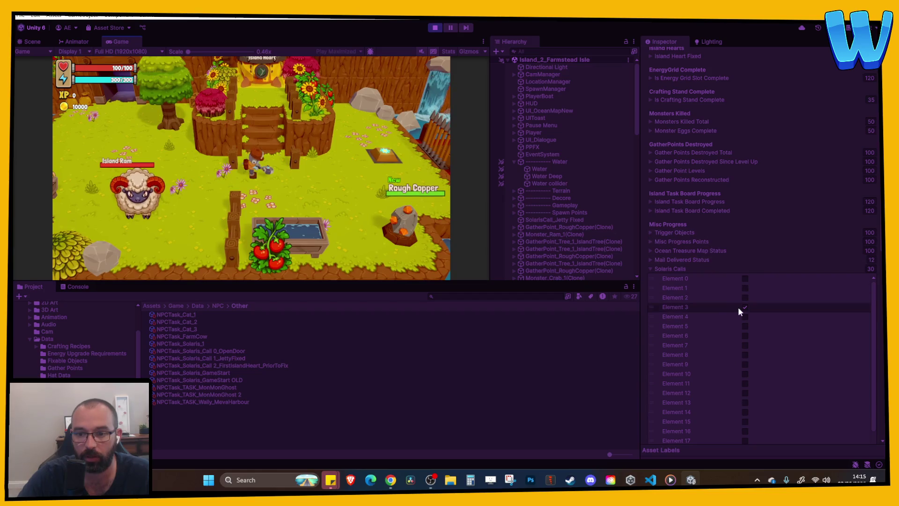
click(745, 307)
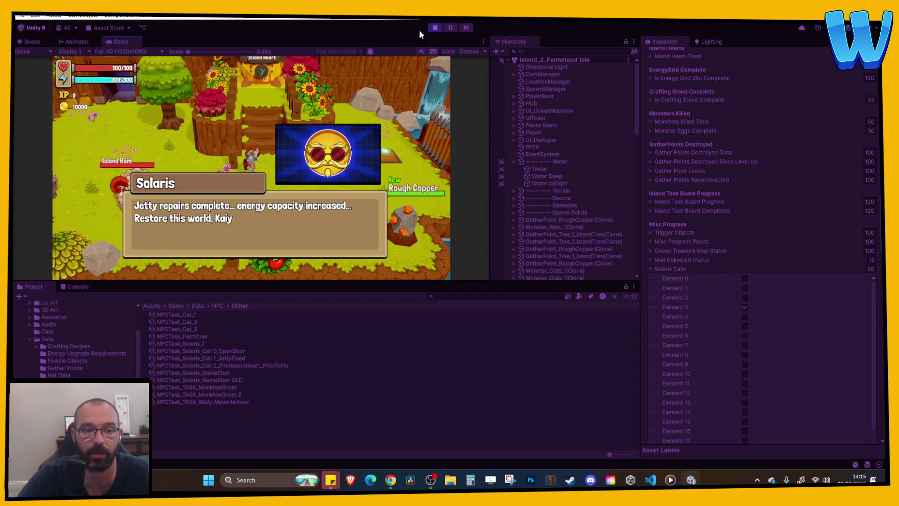
click(435, 28)
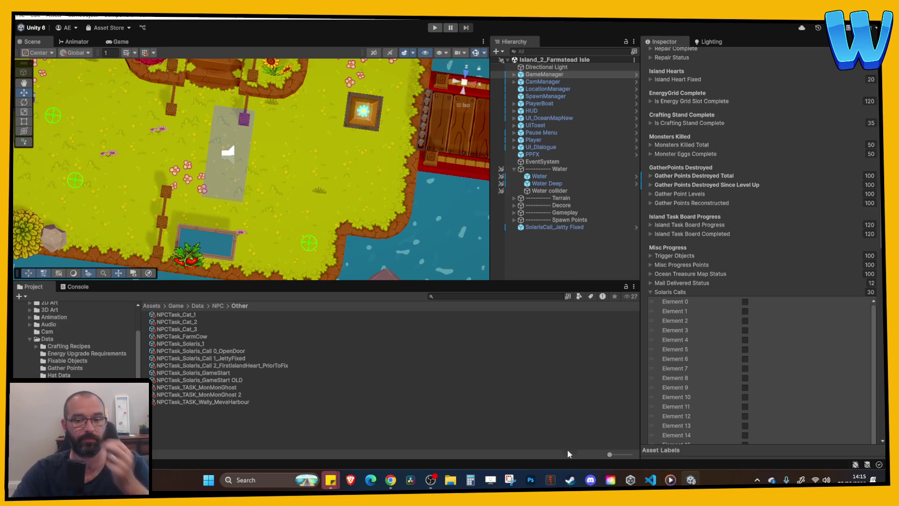
Adjust the Fixable - Island Heart dome's Z position, pulling it partway back with undo.
mouse_move(591, 479)
mouse_move(265, 224)
mouse_down()
mouse_move(282, 218)
mouse_move(290, 184)
mouse_move(250, 100)
mouse_move(294, 112)
mouse_move(257, 120)
mouse_up()
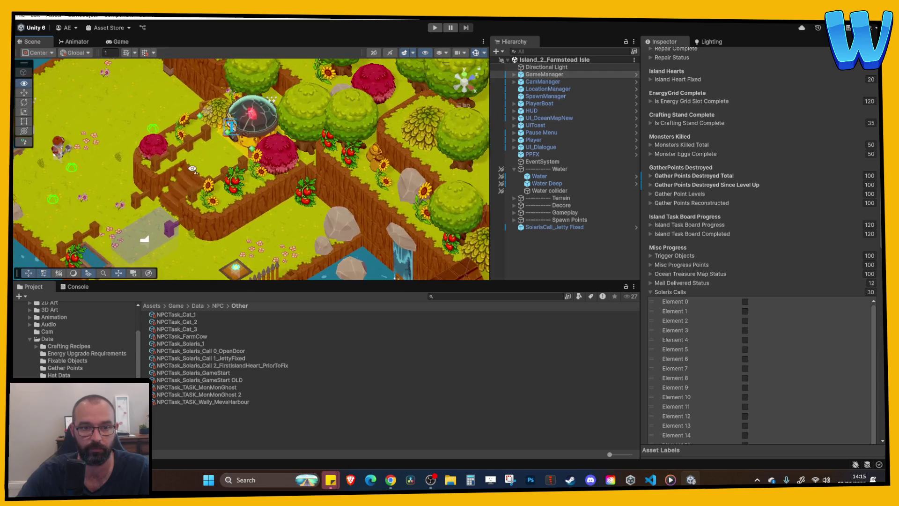
click(257, 120)
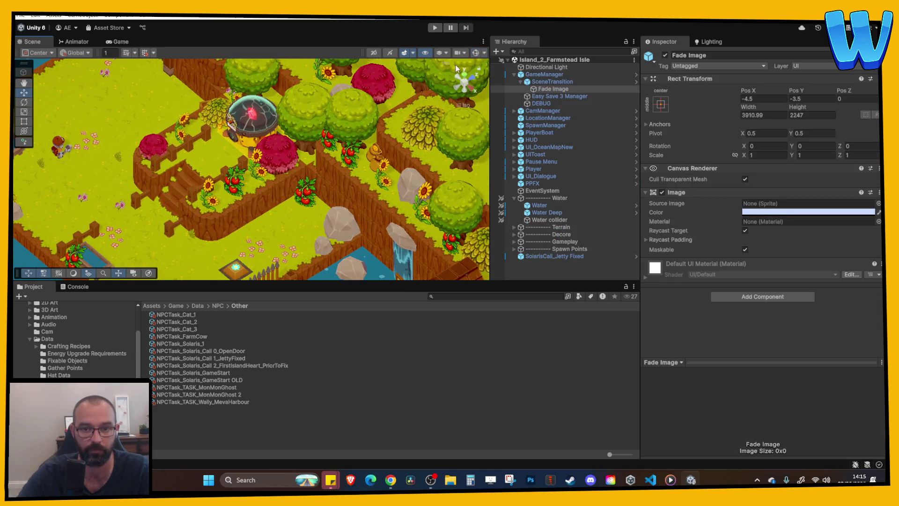
click(229, 122)
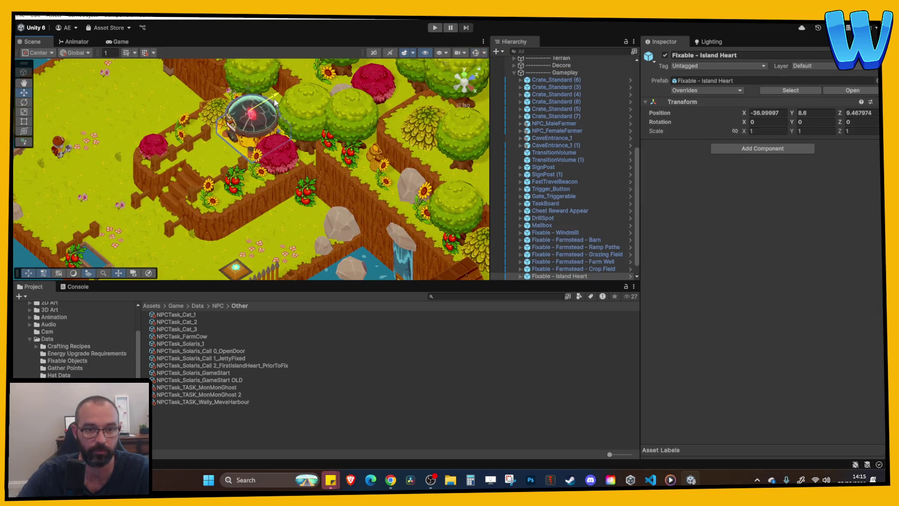
drag(273, 95, 296, 113)
key(f)
click(306, 111)
key(ctrl+z)
key(ctrl+z)
Orbit around the island, then play and walk the character right.
click(238, 103)
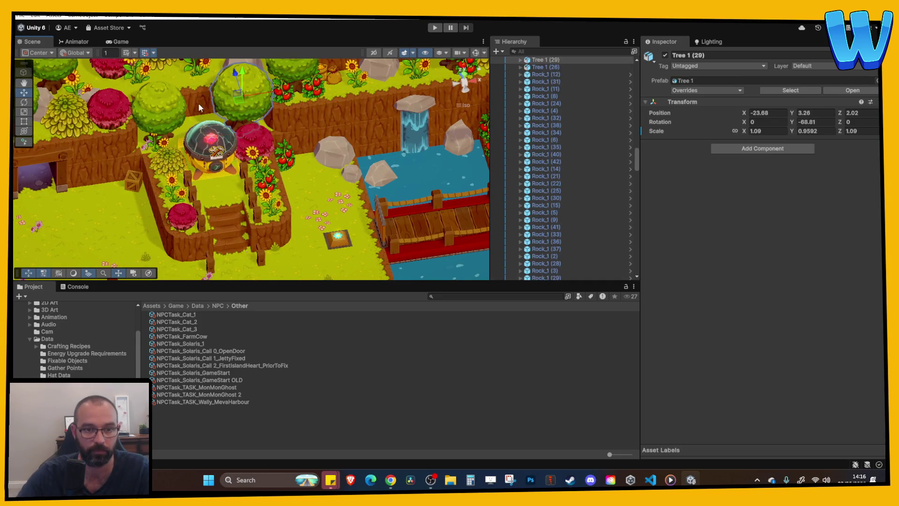
drag(198, 103, 167, 97)
click(254, 123)
mouse_move(254, 123)
mouse_down()
mouse_move(362, 144)
mouse_move(355, 122)
mouse_up()
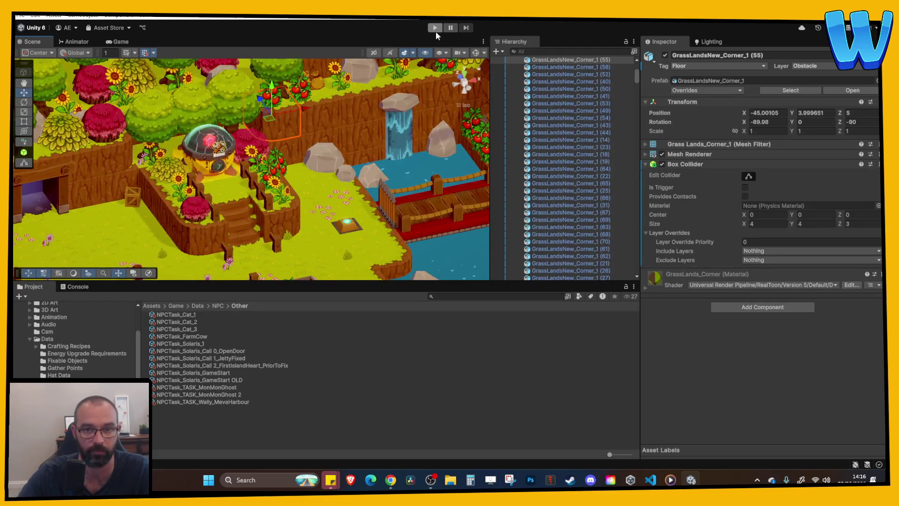
click(436, 29)
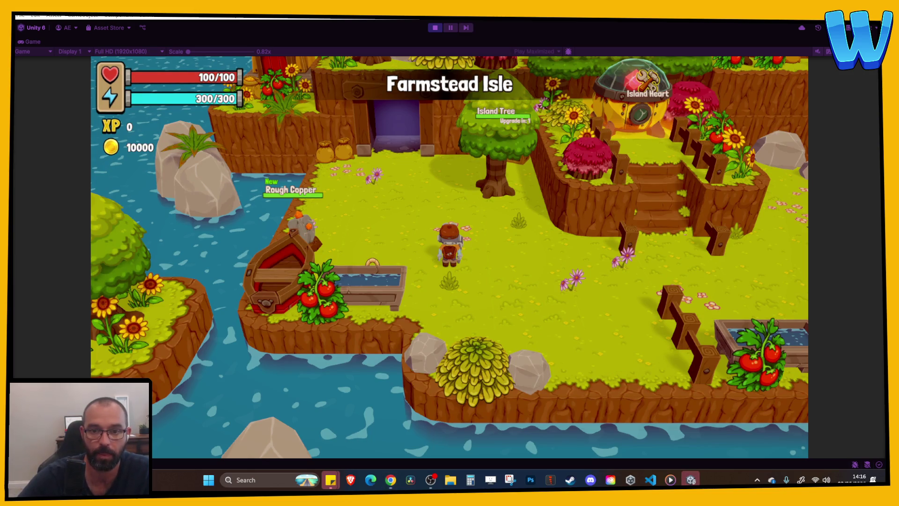
key(d)
key(d)
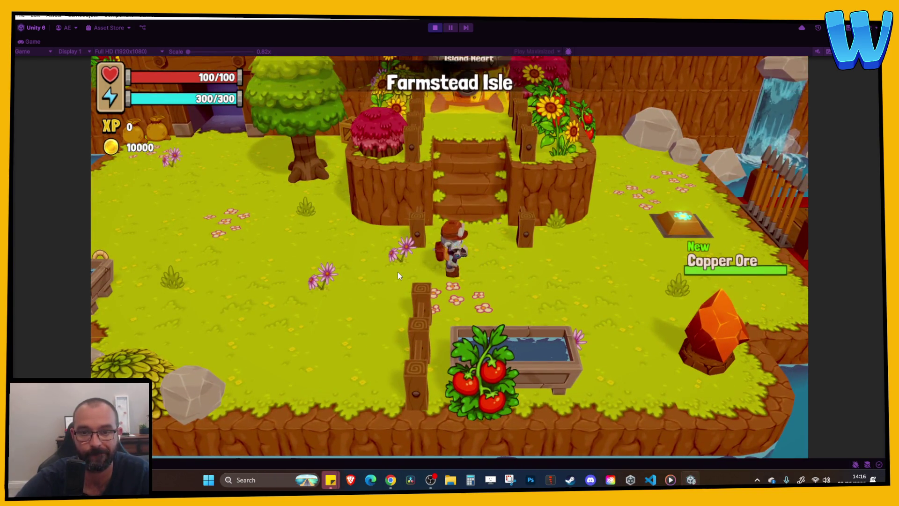
Click through the Solaris dialogue, accept the Island Heart repair, and end the play test.
click(399, 275)
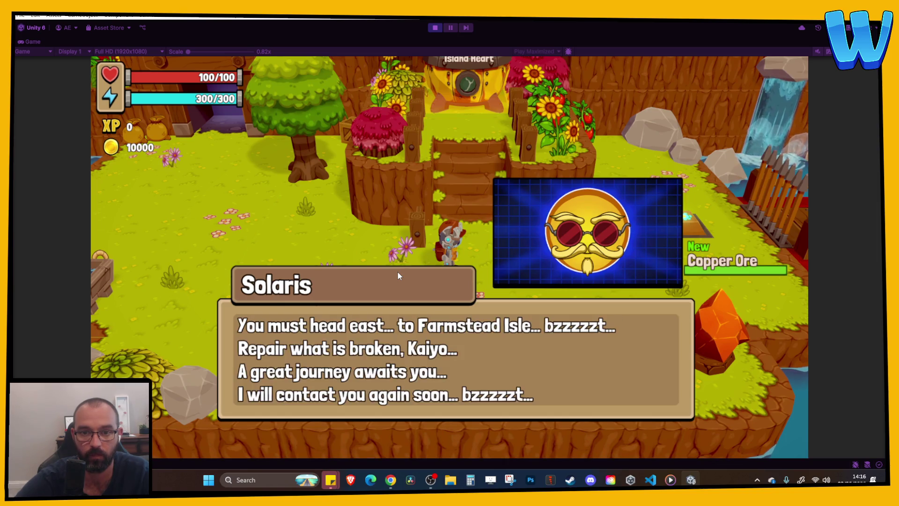
click(399, 275)
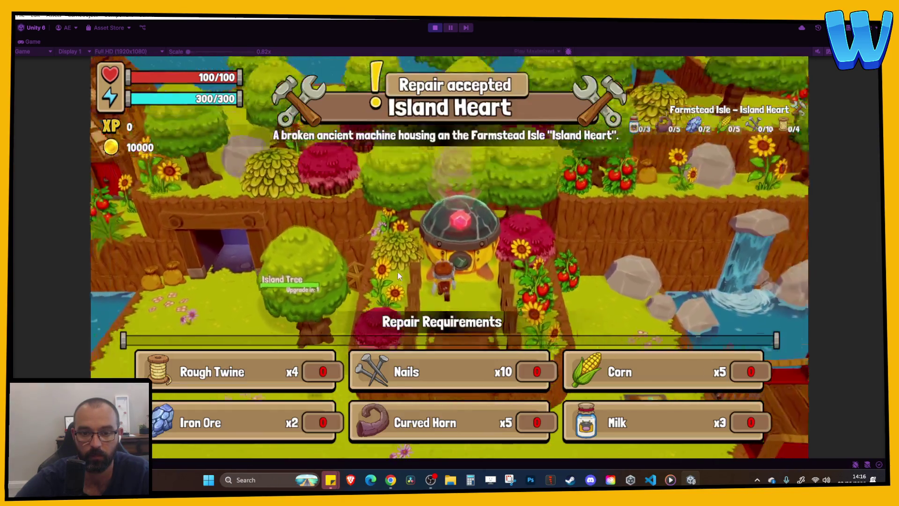
click(399, 277)
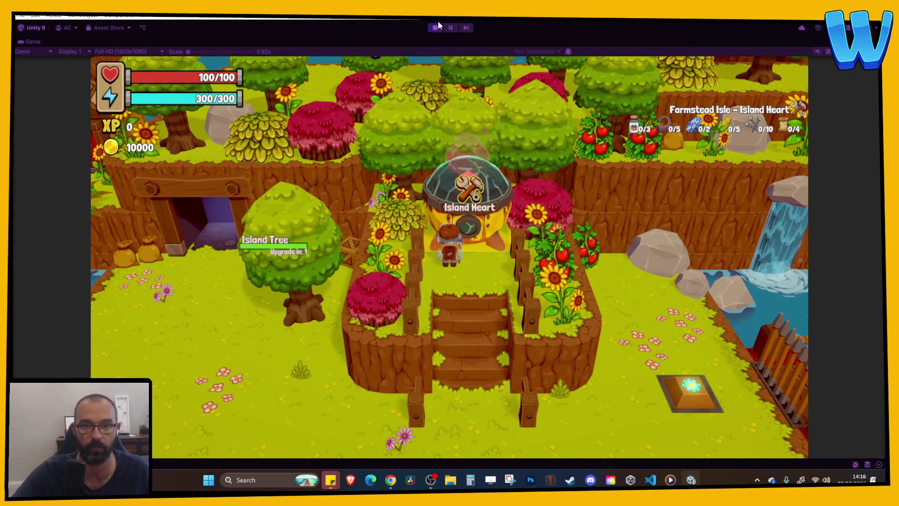
click(435, 28)
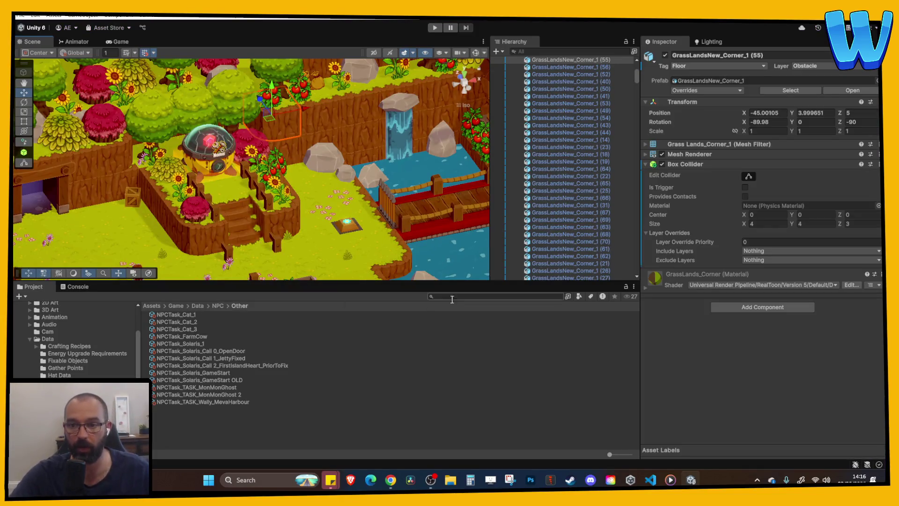
In the Call 2_FirstIslandHeart_PriorToFix task, clear and remove Initial Dialogue Element 1.
click(220, 365)
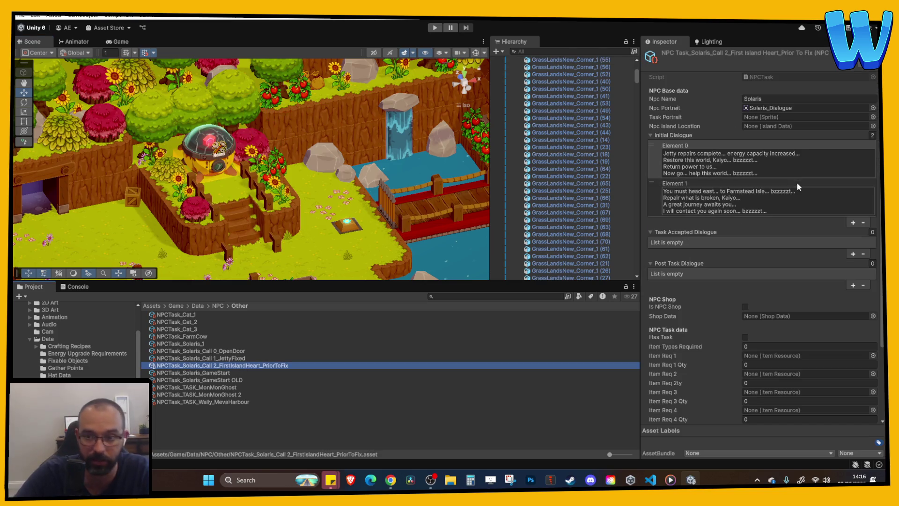
click(726, 187)
key(ctrl+a)
key(BackSpace)
click(726, 167)
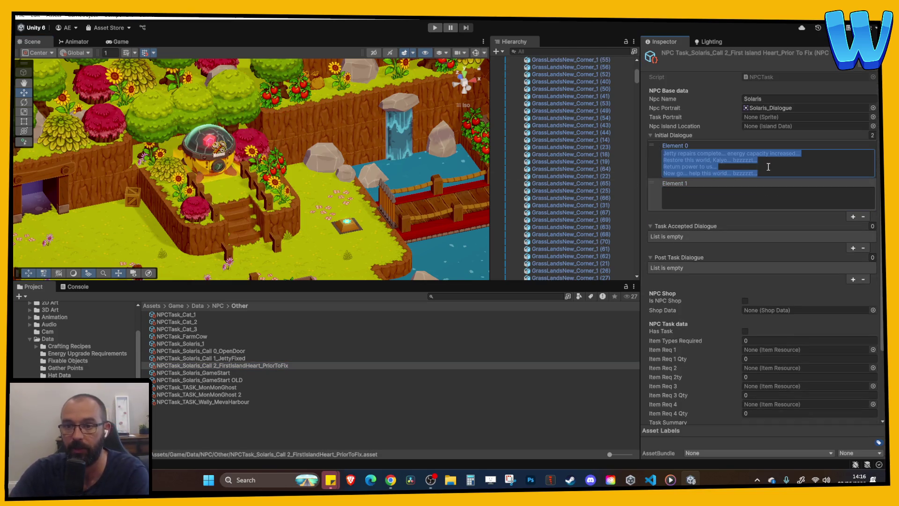
click(863, 216)
Rewrite Element 0 as the "Island Heart" Farmstead Isle line ending "It holds great power...".
click(786, 173)
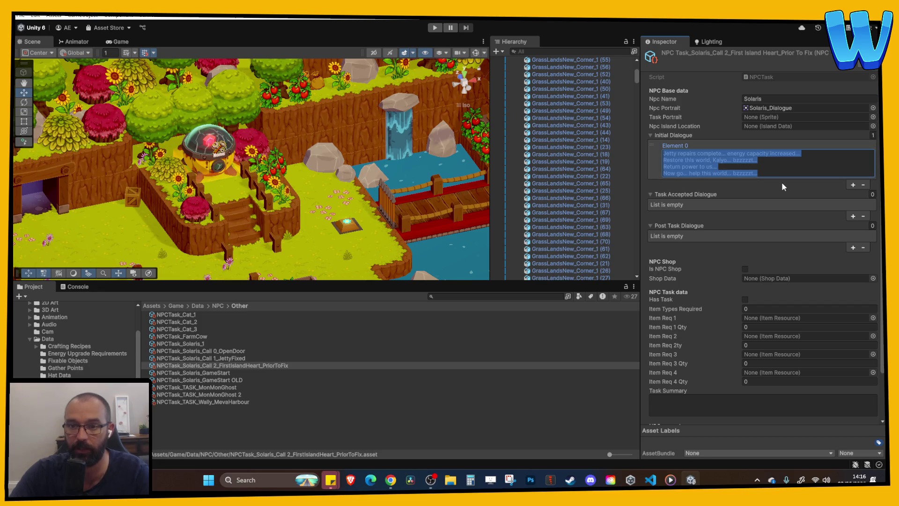
text(Kaiyo, )
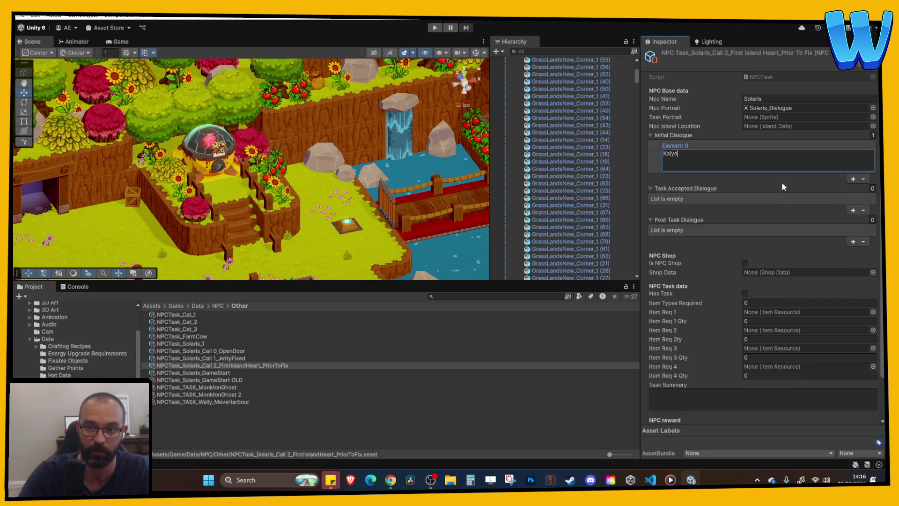
text(Up there, its )
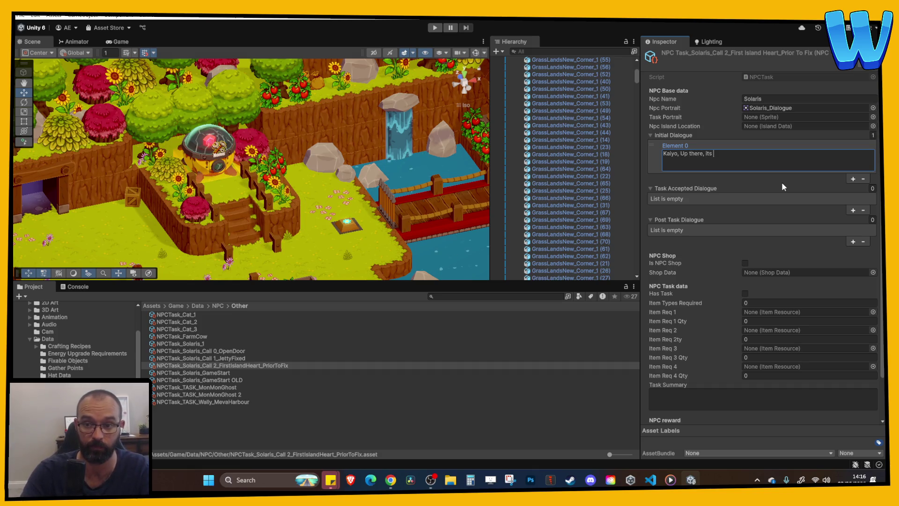
text(an ISLA)
key(BackSpace)
key(BackSpace)
key(BackSpace)
text(sland )
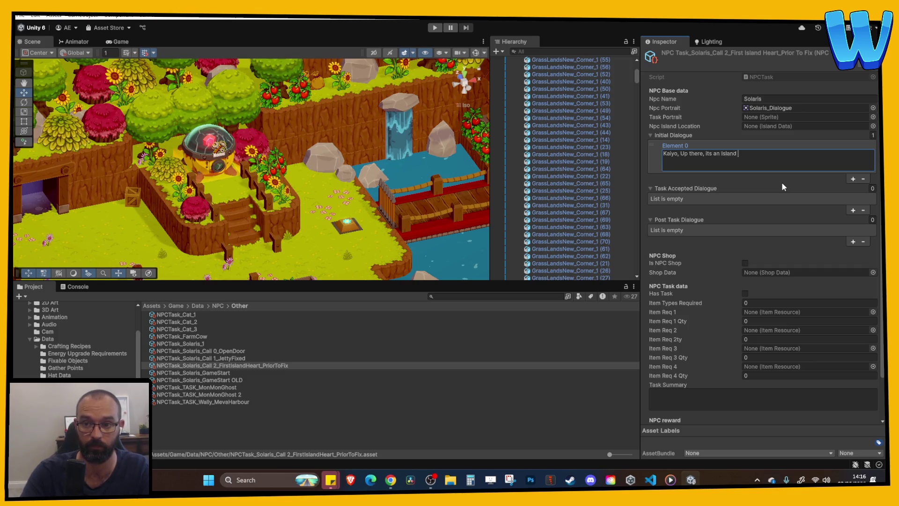
text(Heart")
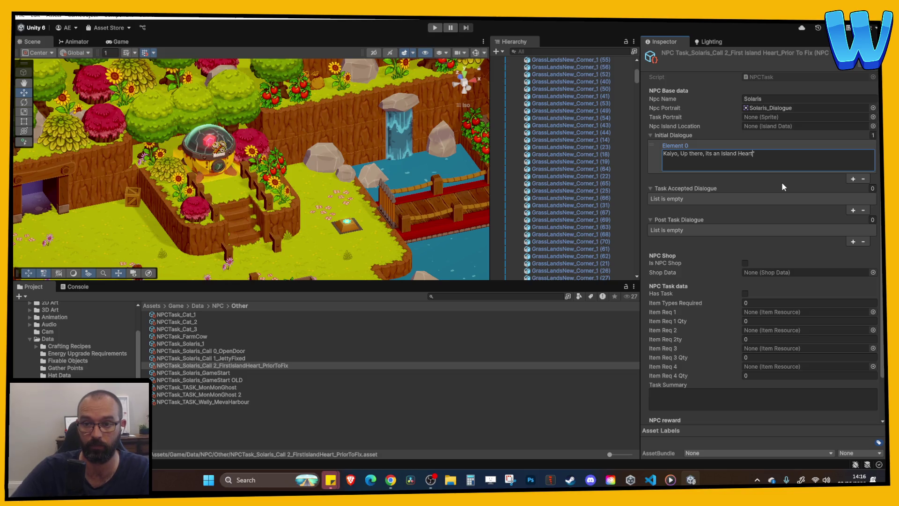
key(Left)
key(Left)
text(")
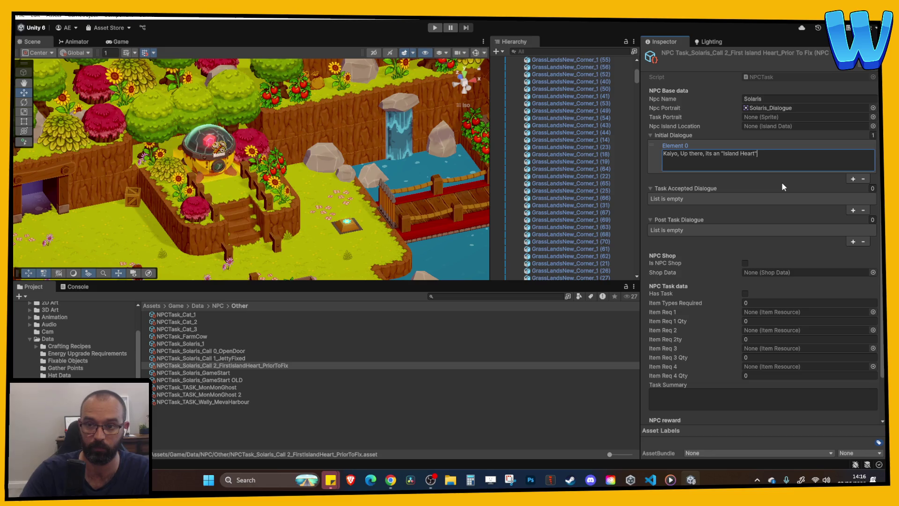
text(. That is why I wanted you tro)
key(BackSpace)
key(BackSpace)
text(o come to Farmstead Isle.)
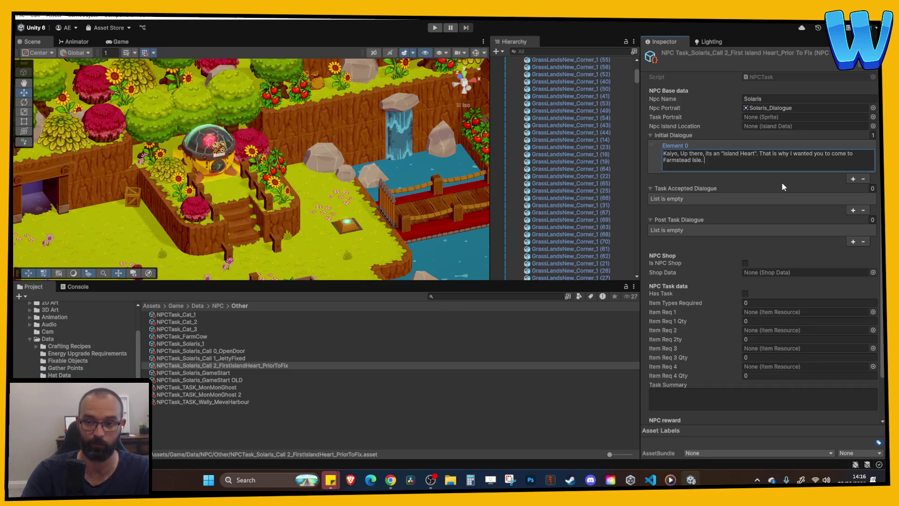
text(It holds great power.)
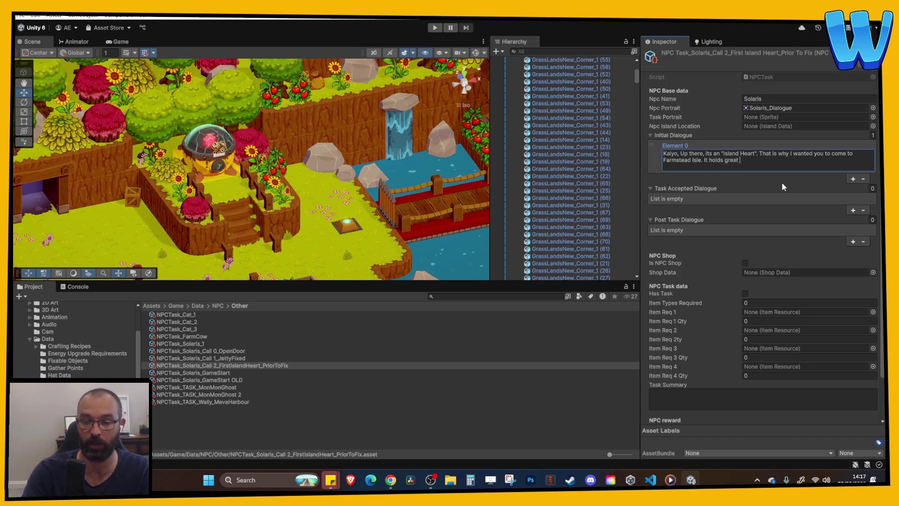
text(..)
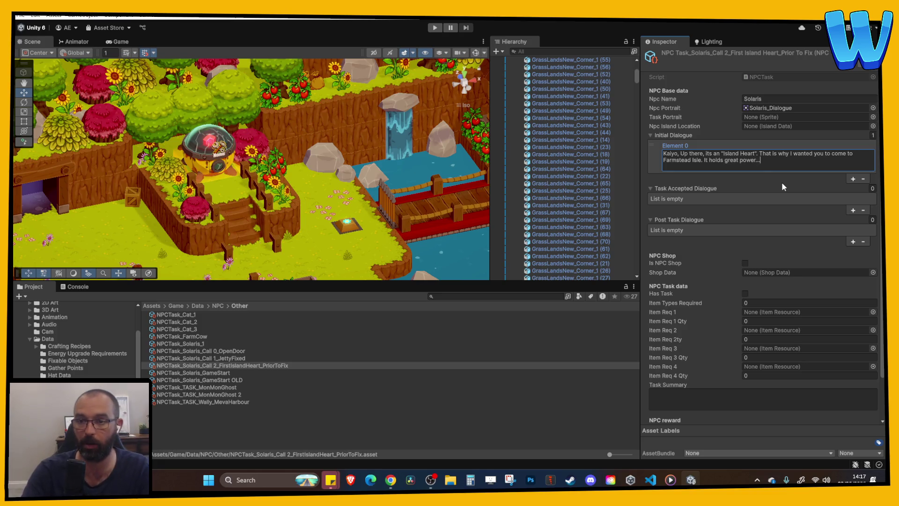
click(853, 179)
Set Element 1 to "Bring me the Island heart gem and we can power the lighthouse...", then play.
click(788, 193)
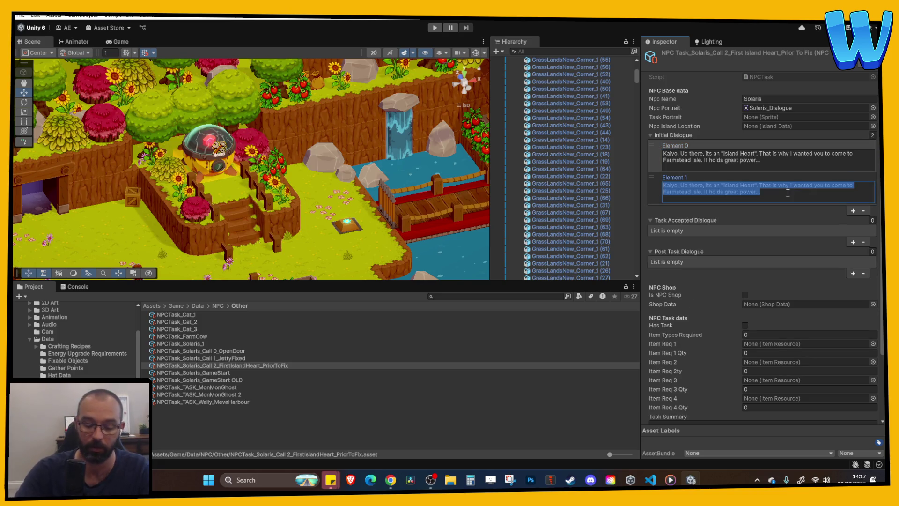
text(Bring me the Island heart )
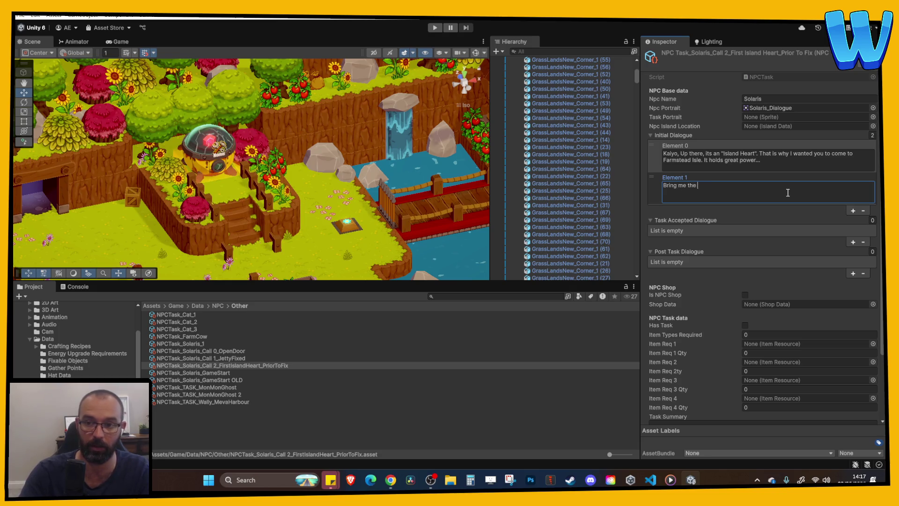
text(gem and I)
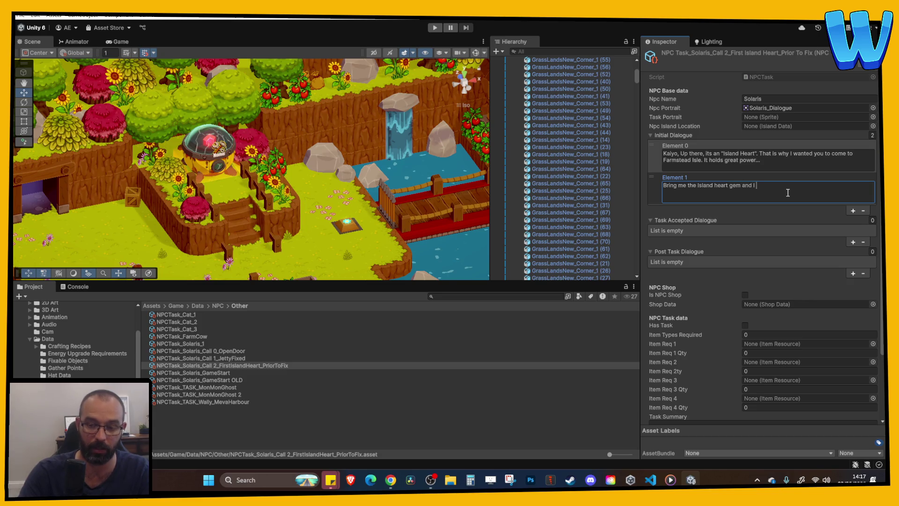
key(BackSpace)
text(we can)
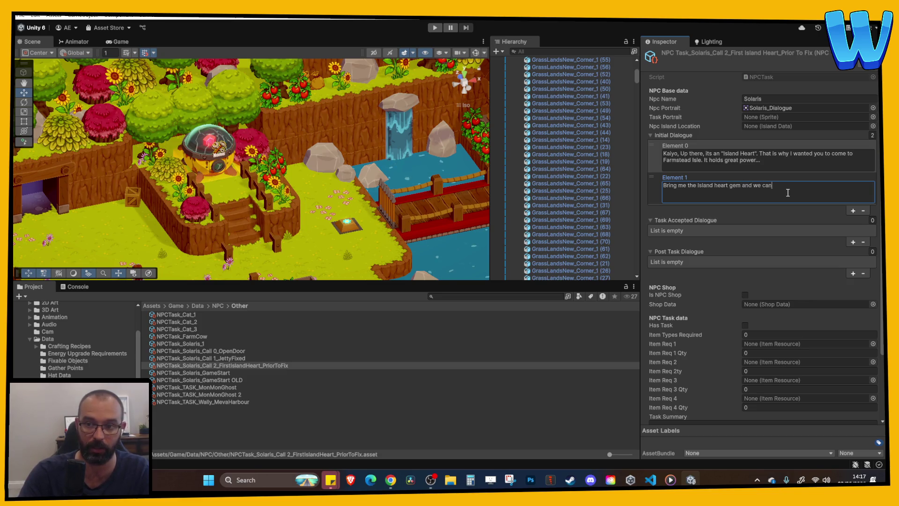
text( power the light)
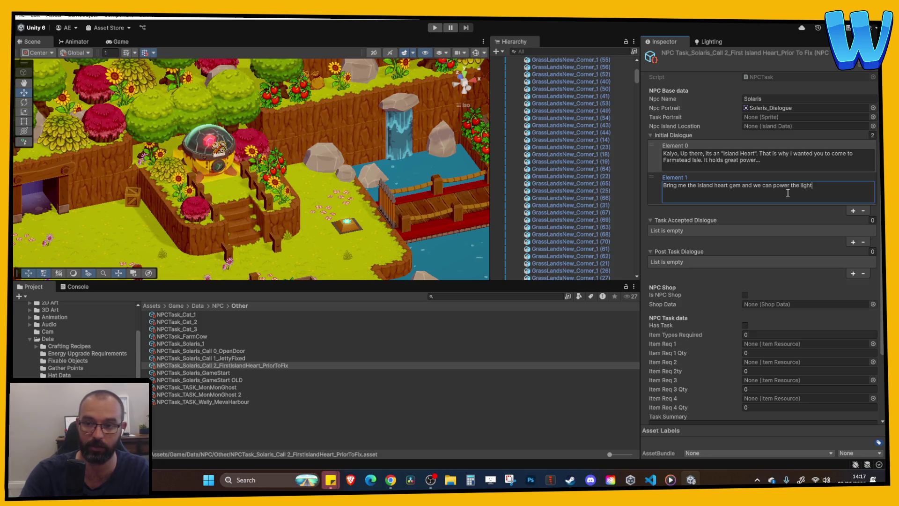
text(house once more an)
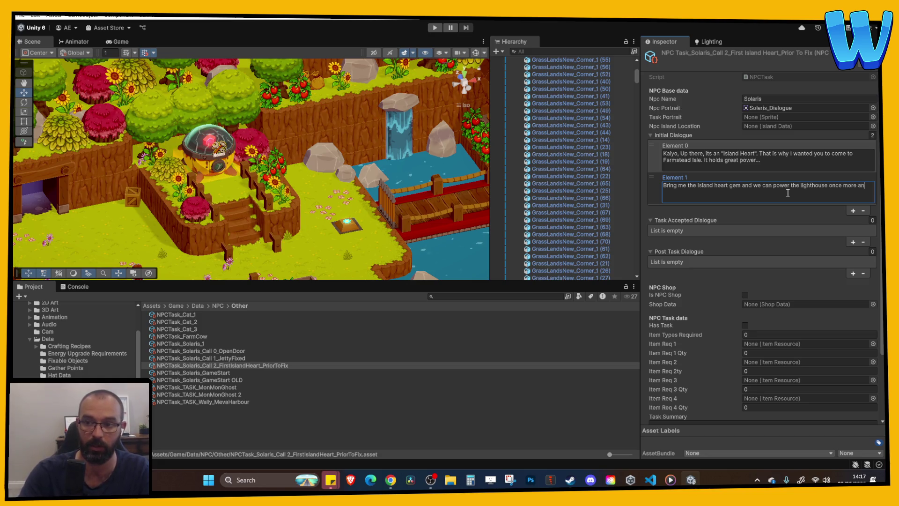
text(d dispell )
text(these co)
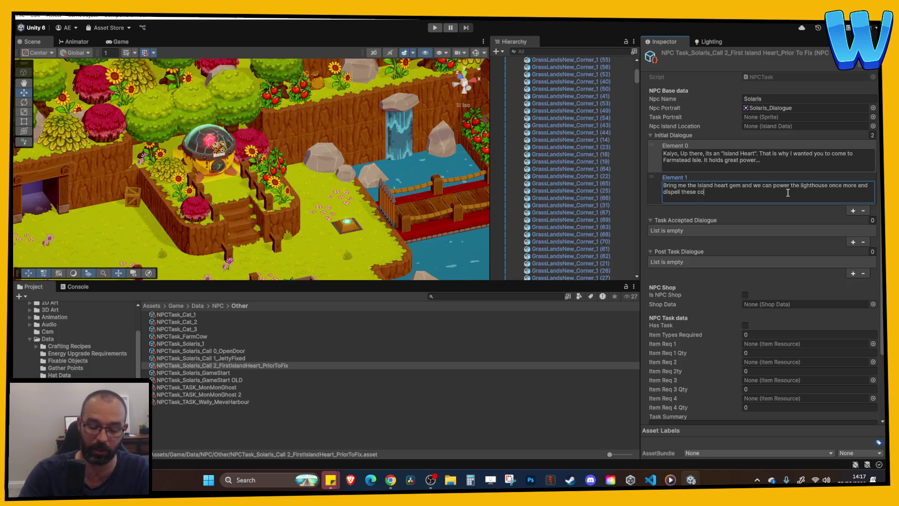
text(luds)
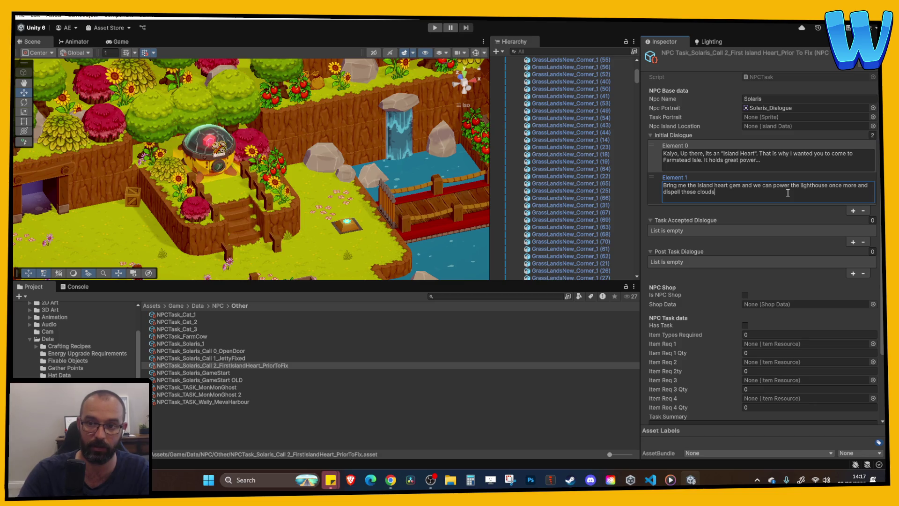
text( from the oceans.)
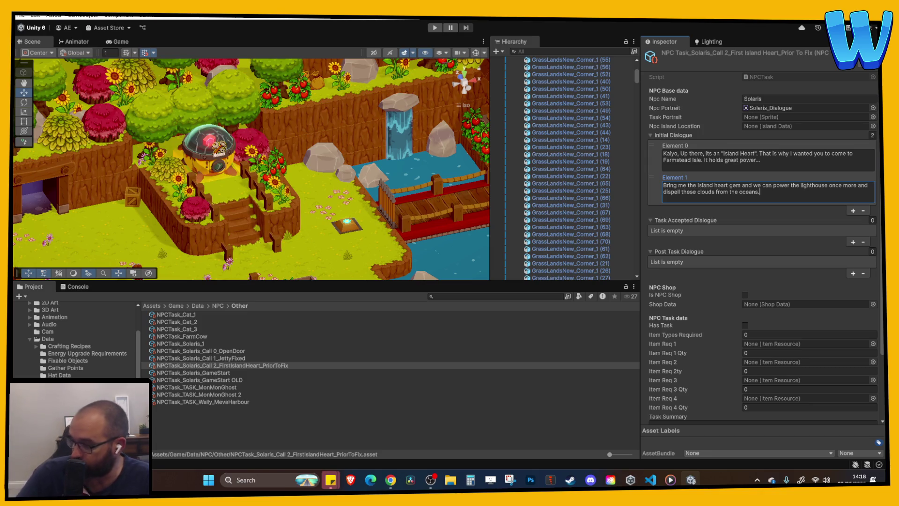
key(alt+Tab)
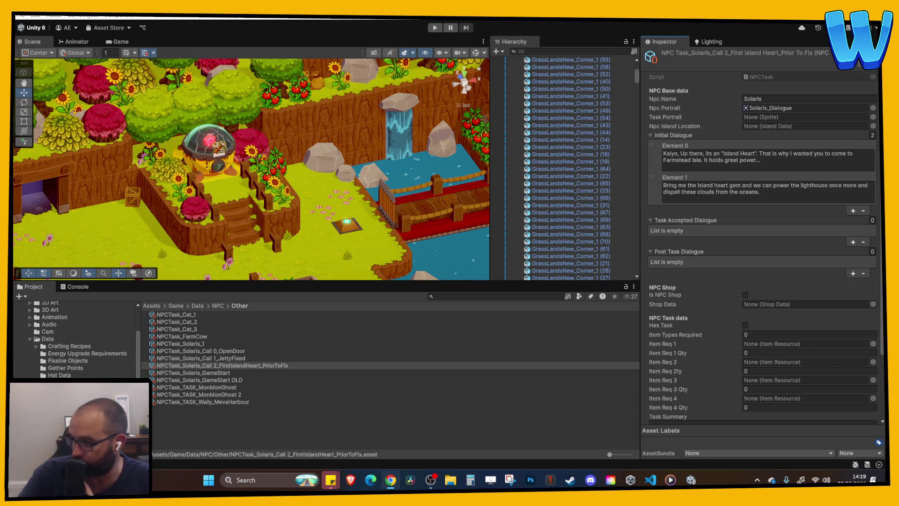
click(430, 29)
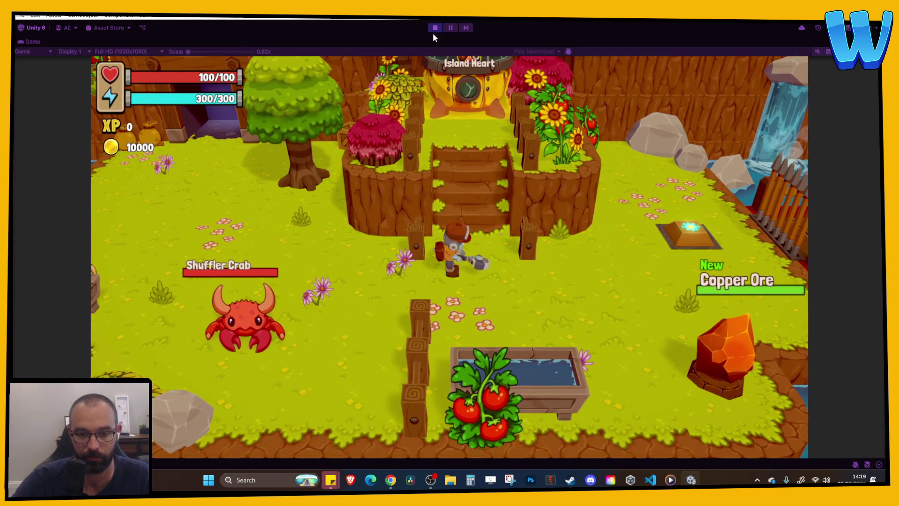
Restart play mode and dismiss Solaris's dialogue popup.
click(432, 30)
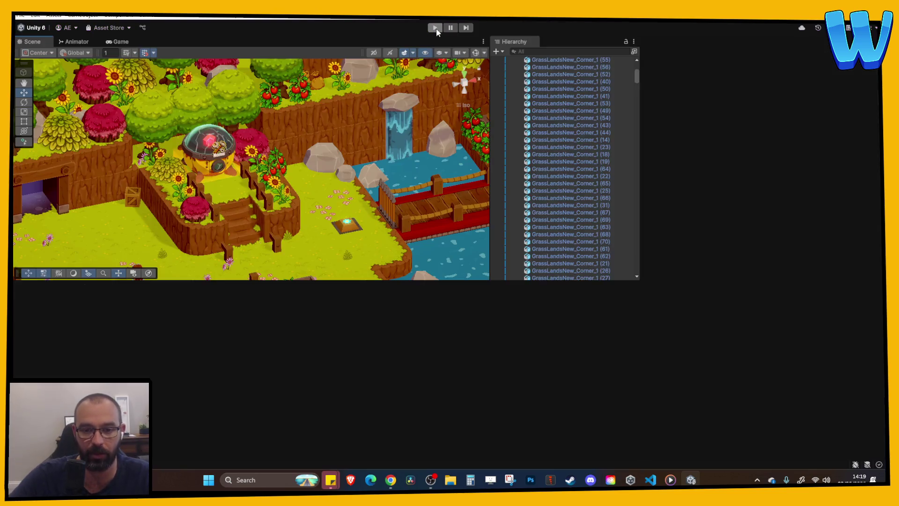
click(436, 29)
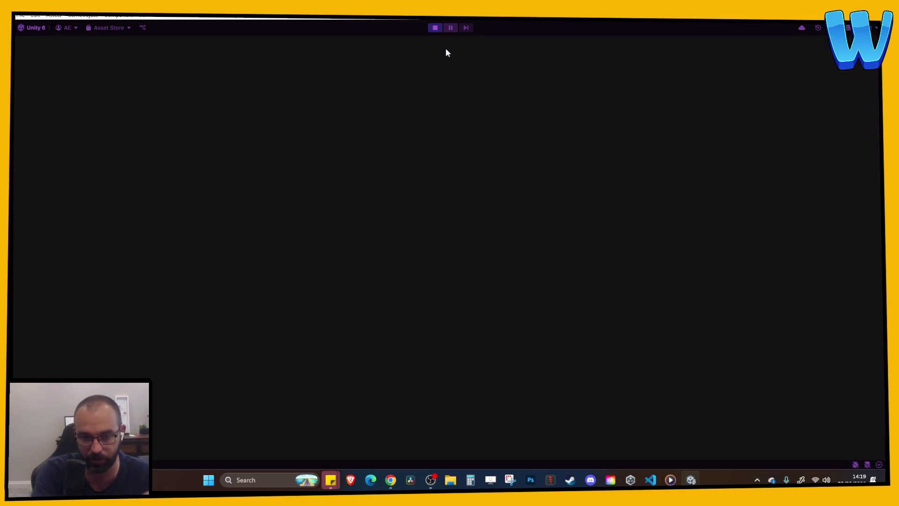
key(d)
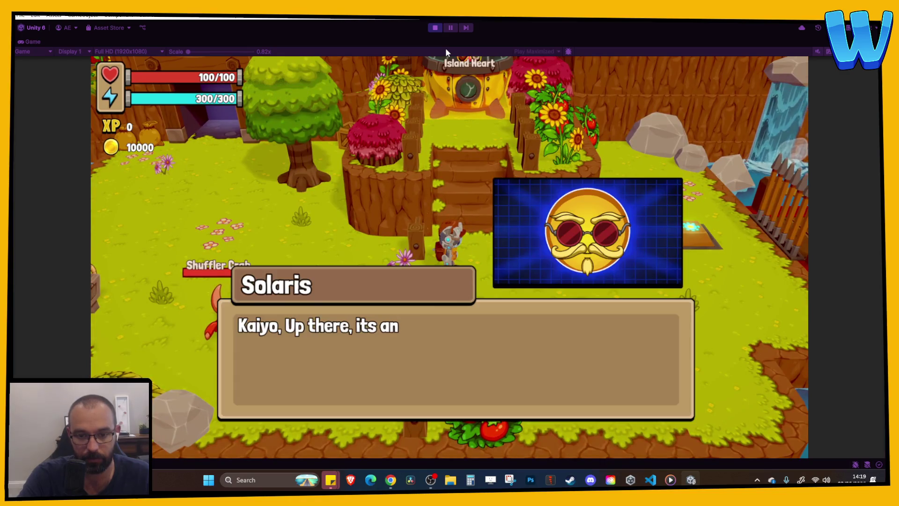
key(space)
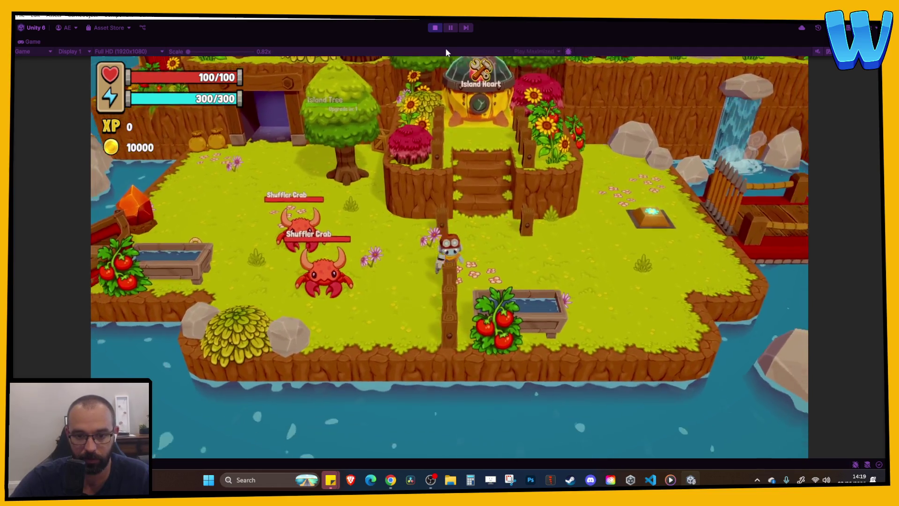
Walk the player past the bridge, waterfall and Island Heart stairs, then stop play mode.
key(d)
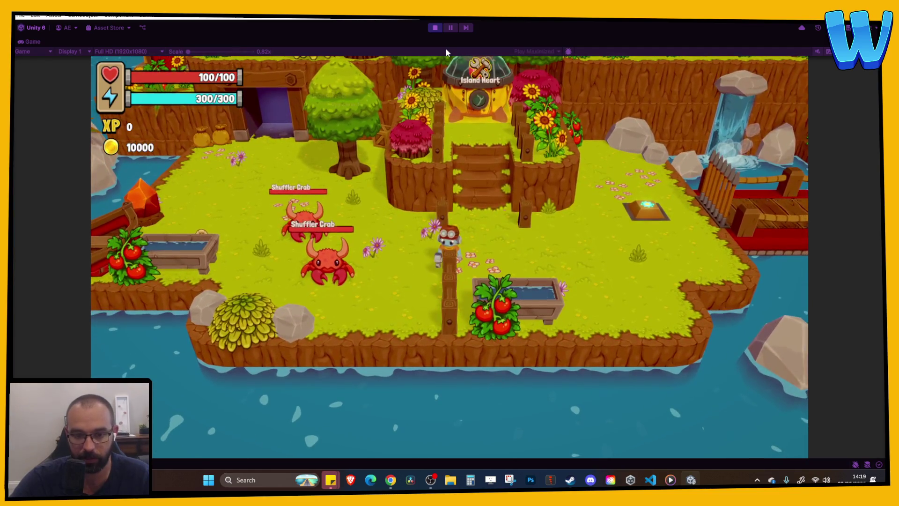
key(d)
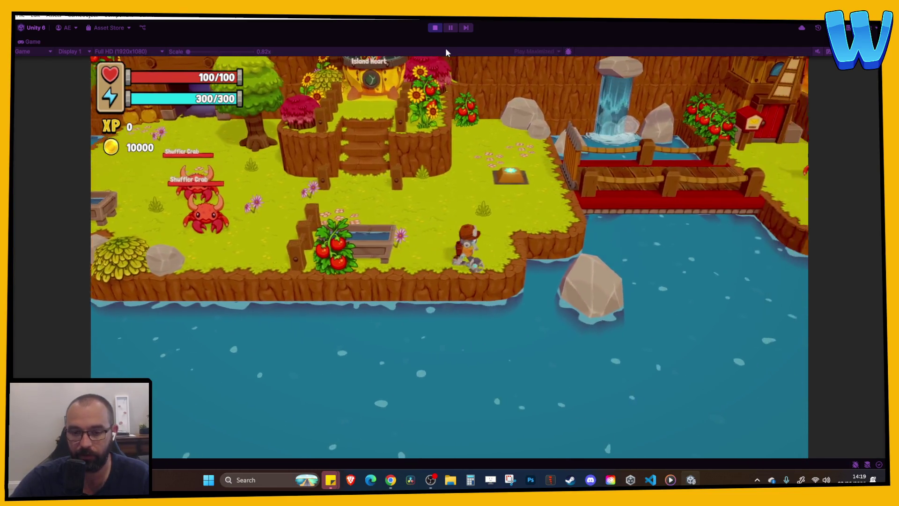
key(w)
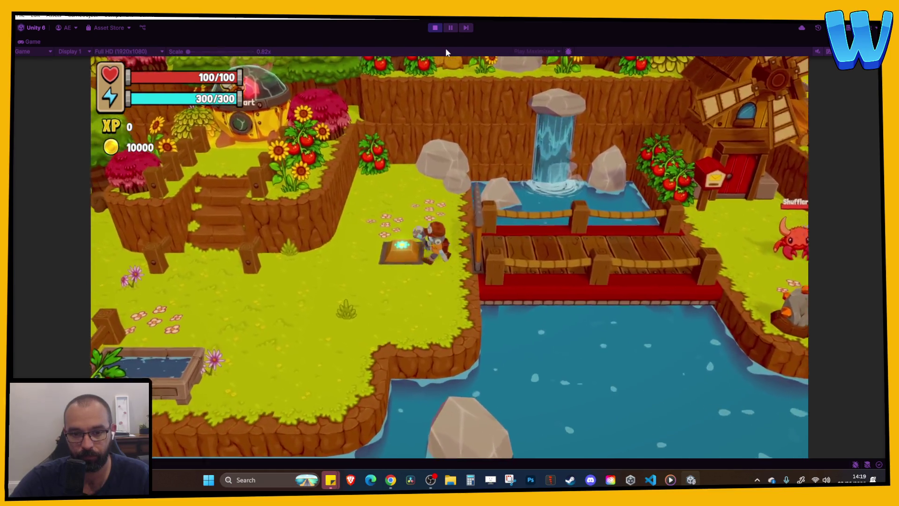
key(a)
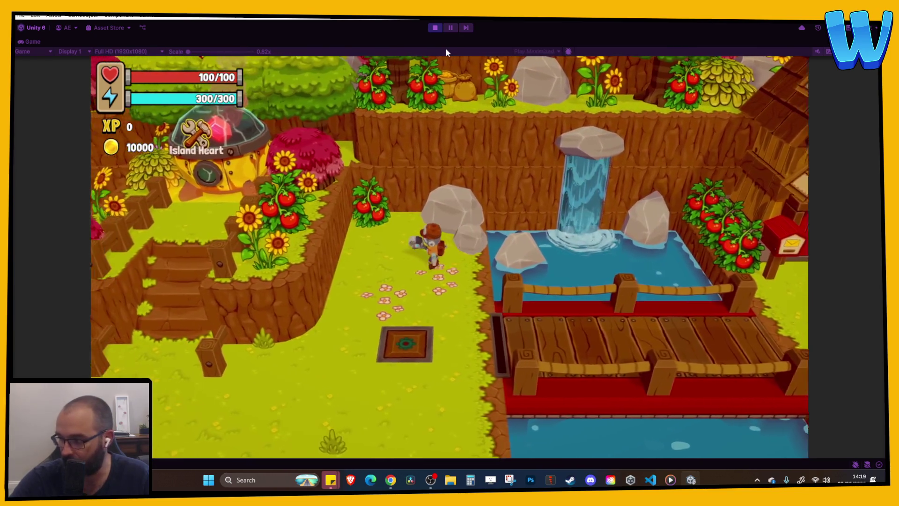
key(a)
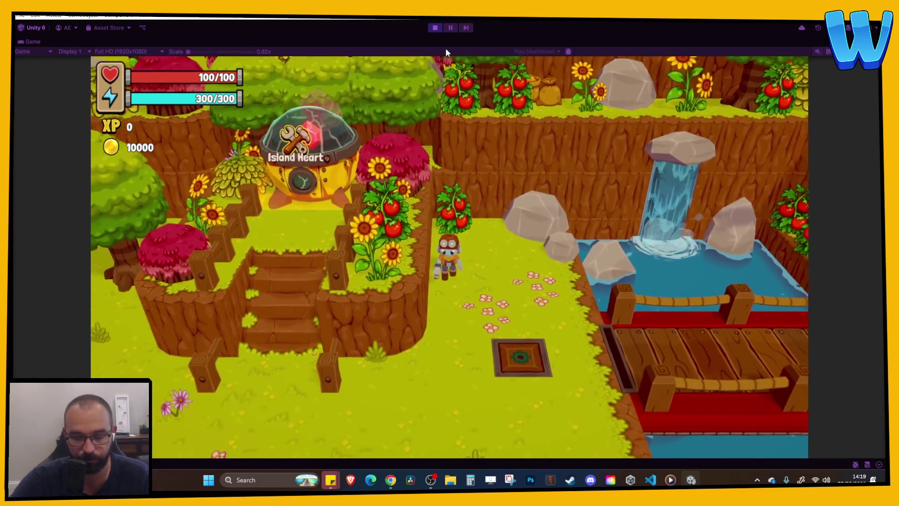
key(s)
key(a)
key(w)
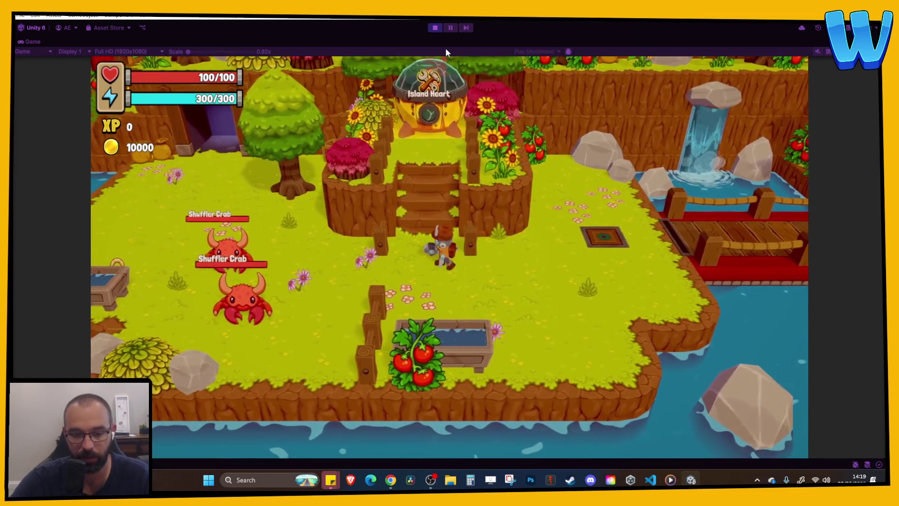
key(d)
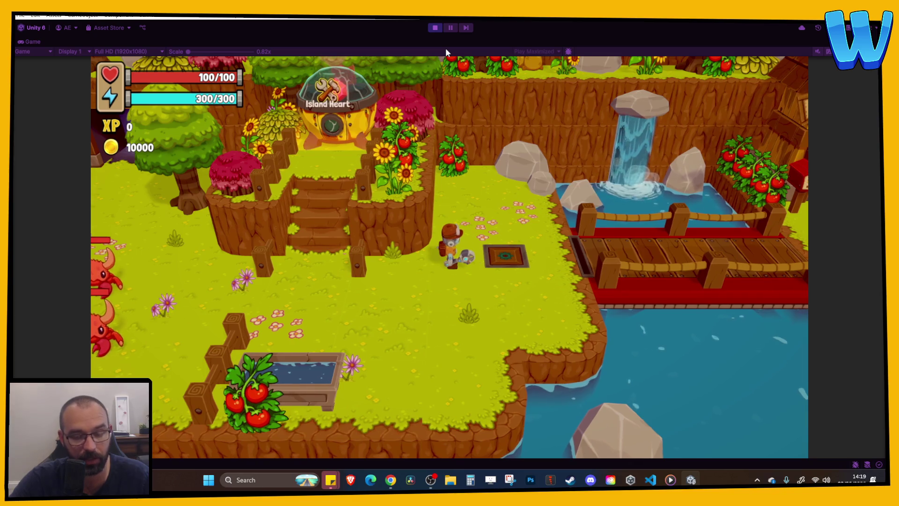
key(d)
key(s)
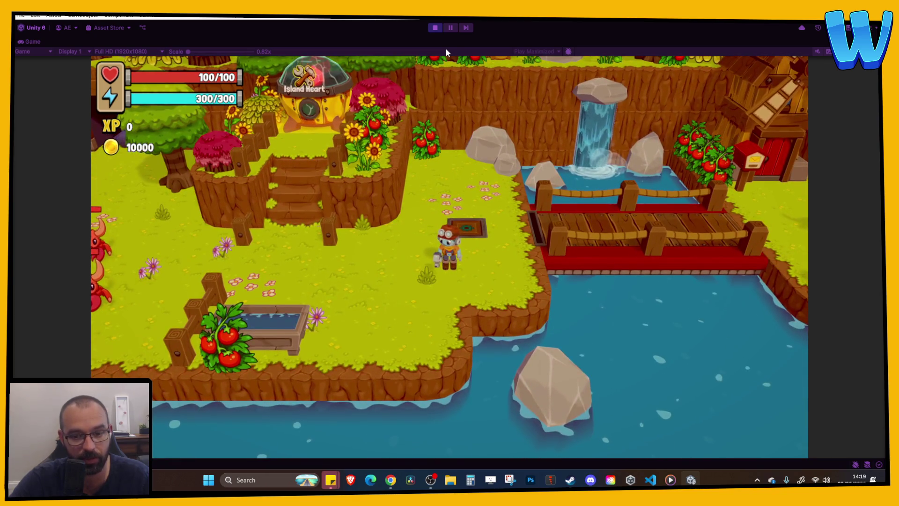
key(a)
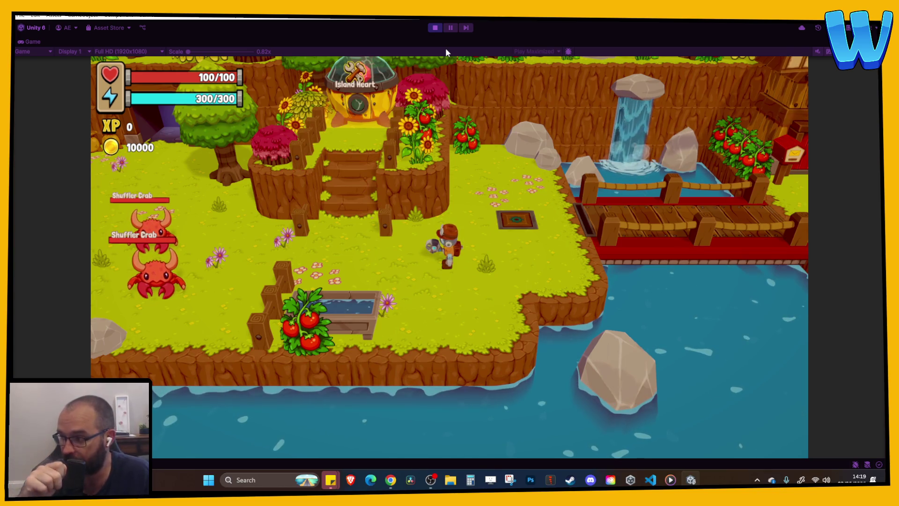
key(s)
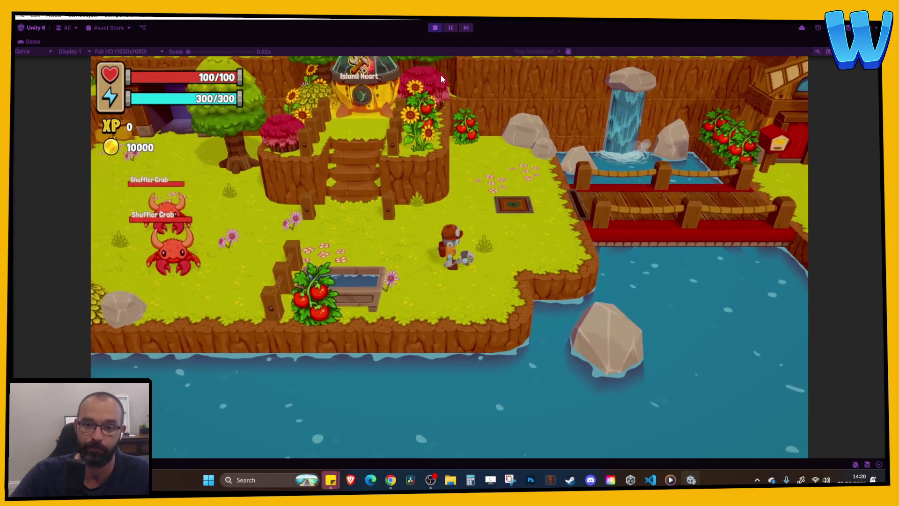
click(435, 28)
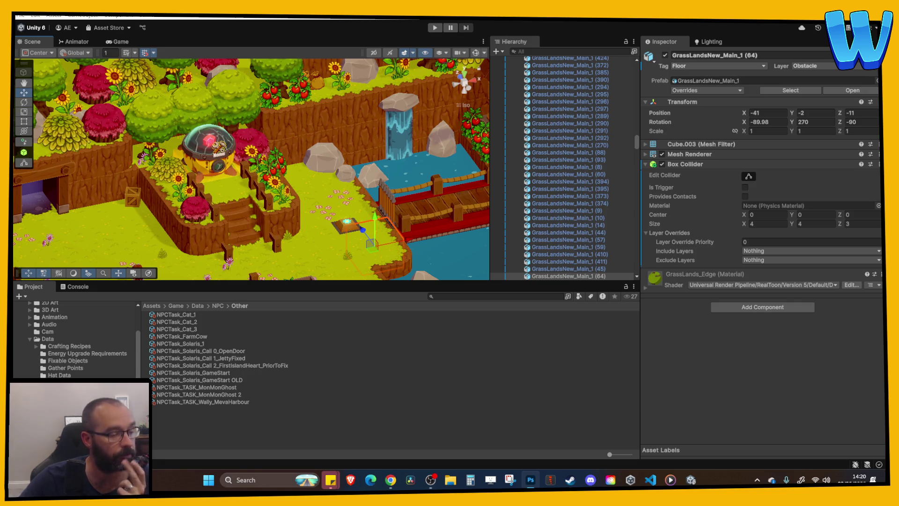
key(alt+Tab)
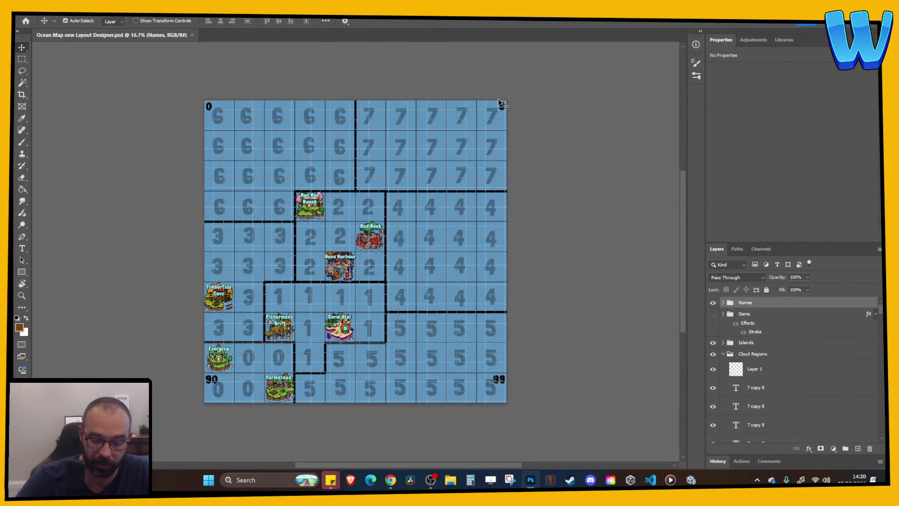
Turn on the Gems layer and zoom in on the Meva Harbour gem, then back out to full width.
key(ctrl+plus)
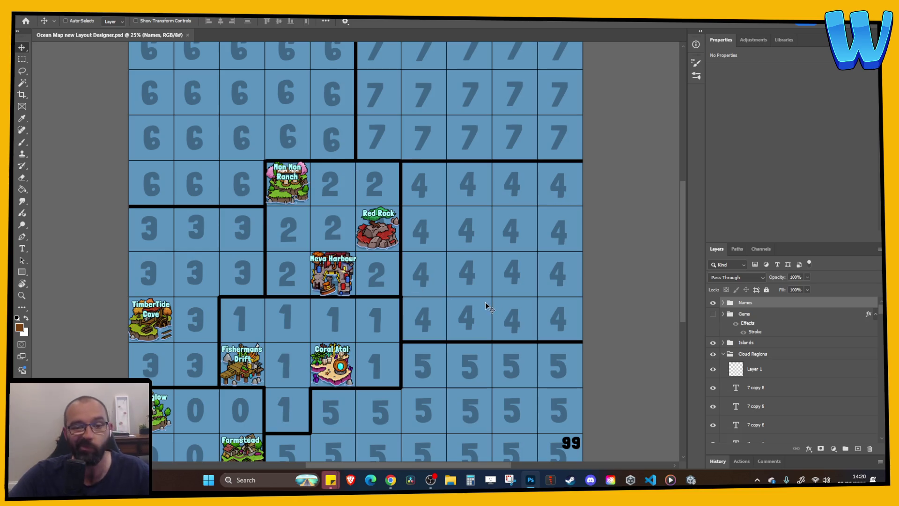
scroll(487, 307, down, 2)
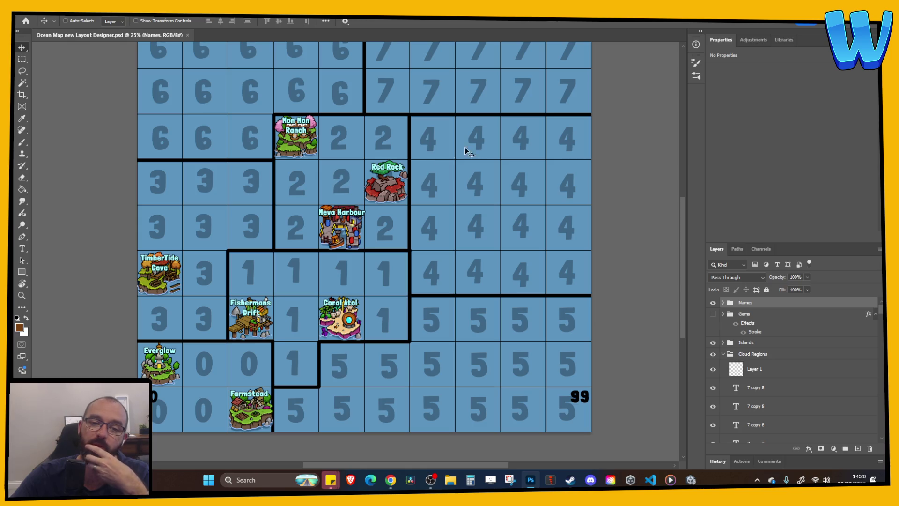
scroll(401, 261, up, 3)
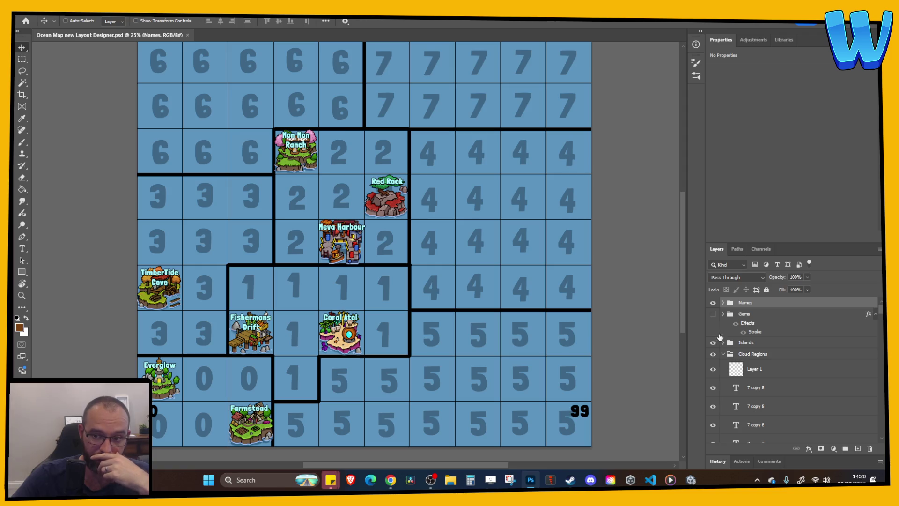
click(713, 313)
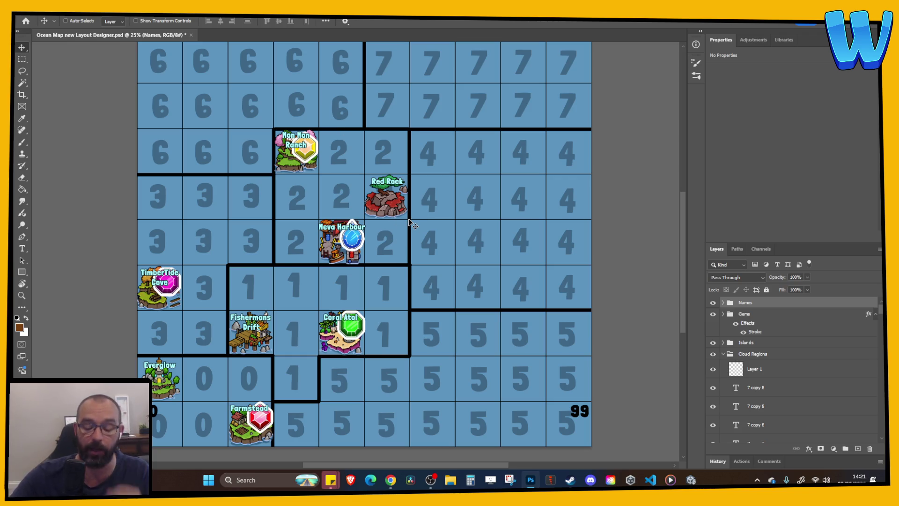
key(ctrl+plus)
key(ctrl+plus)
key(ctrl+plus)
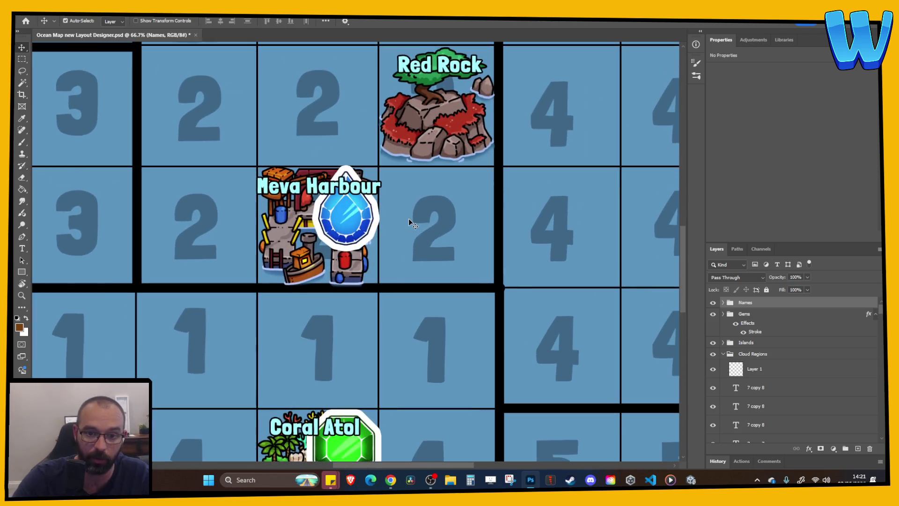
key(ctrl+minus)
key(ctrl+minus)
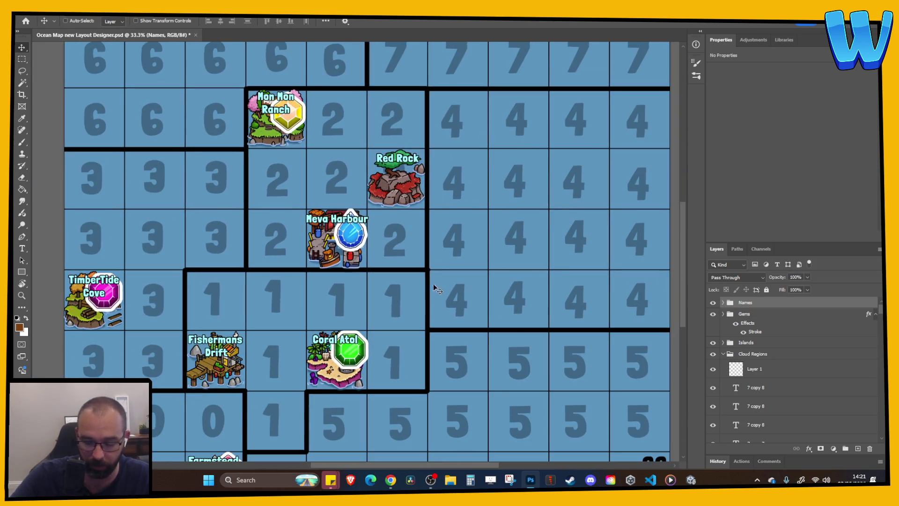
key(ctrl+minus)
key(alt+Tab)
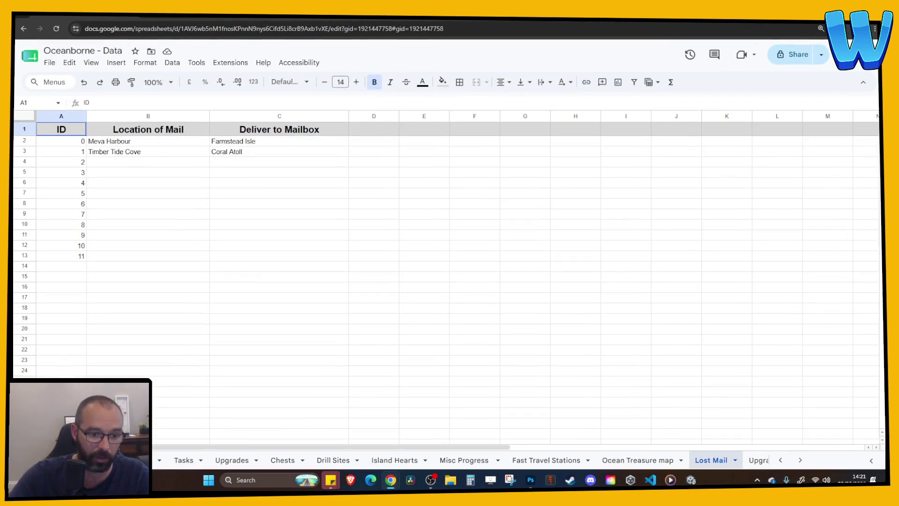
Review the repair requirements sheet, checking Mon Mon Ranch wooden boards and the Island Heart 2 reward.
scroll(211, 224, down, 1)
scroll(211, 213, up, 1)
scroll(127, 205, down, 1)
scroll(176, 206, up, 1)
scroll(288, 174, down, 12)
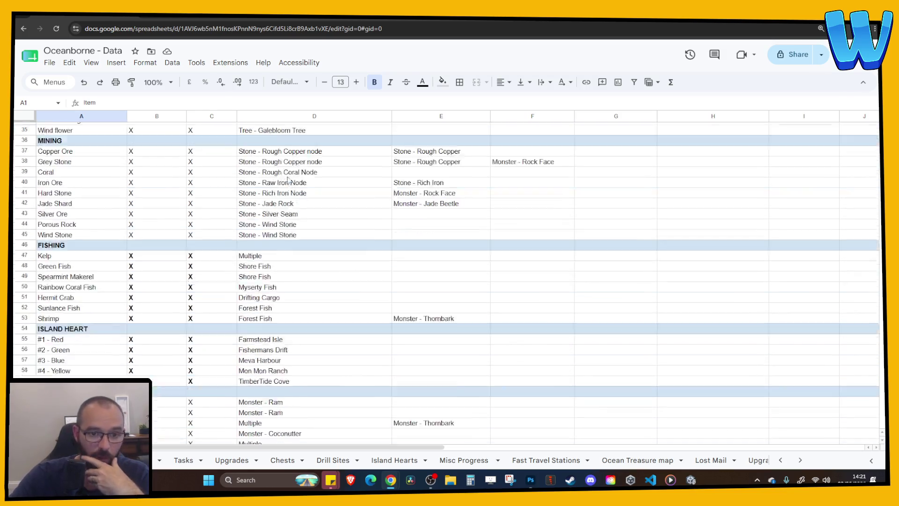
scroll(305, 220, up, 13)
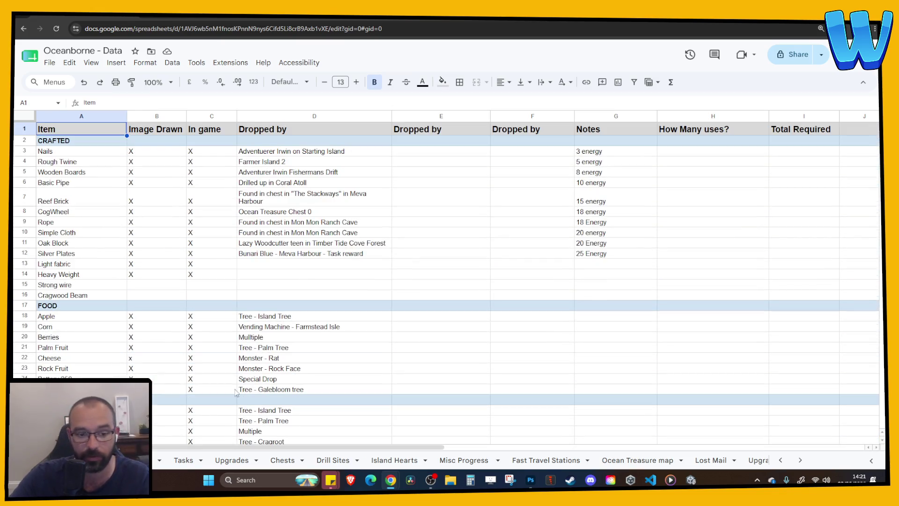
key(ctrl+Page_Up)
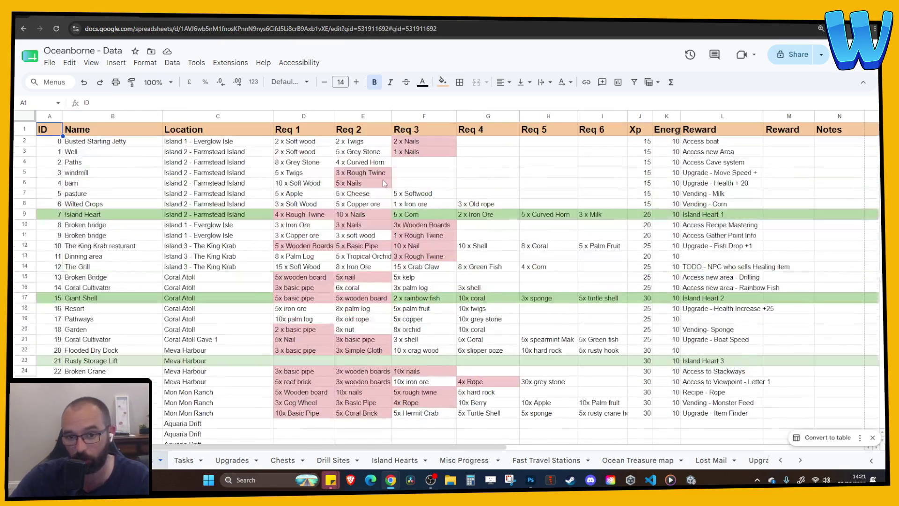
mouse_move(305, 149)
mouse_down()
mouse_move(623, 382)
mouse_move(623, 397)
mouse_up()
click(604, 403)
click(313, 383)
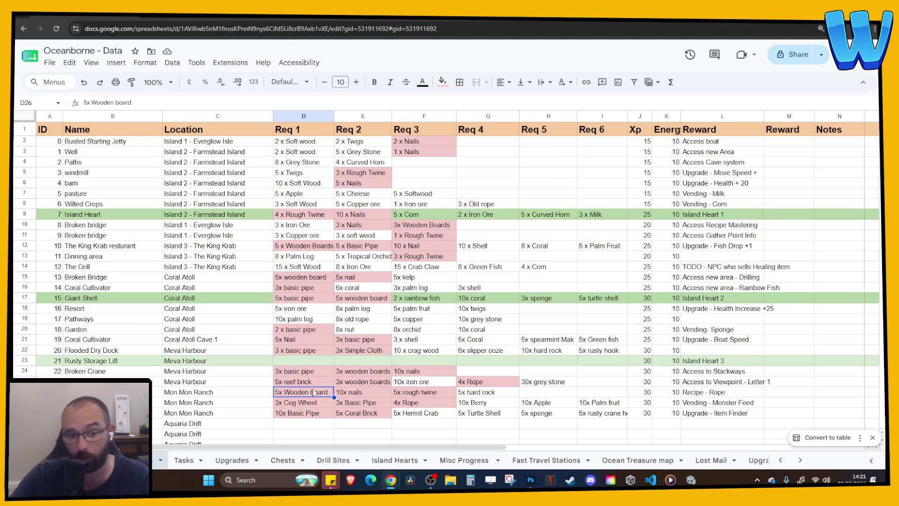
click(366, 385)
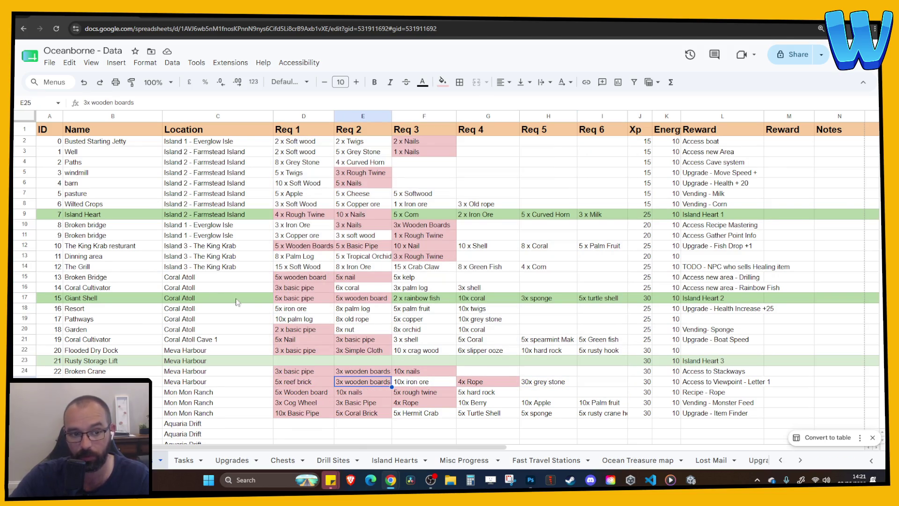
mouse_move(445, 298)
mouse_down()
mouse_move(468, 288)
mouse_move(726, 288)
mouse_up()
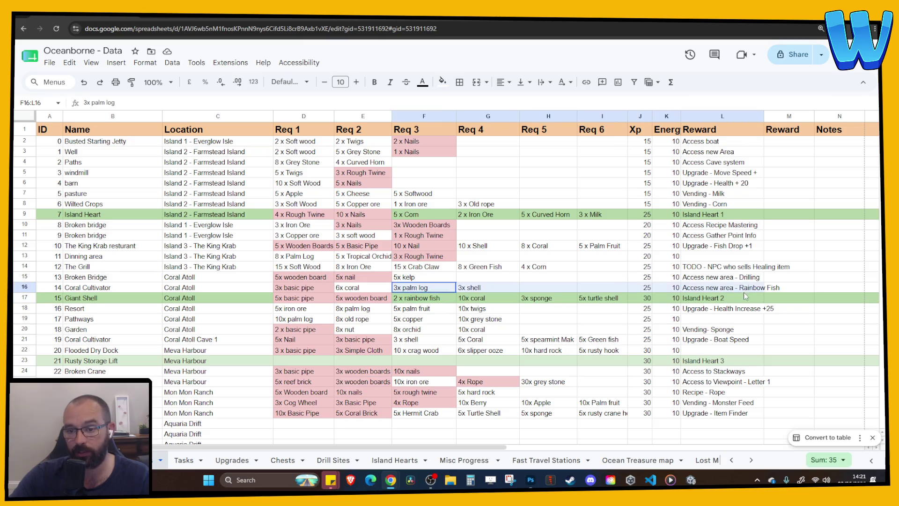
click(726, 302)
scroll(466, 291, down, 3)
scroll(466, 290, up, 3)
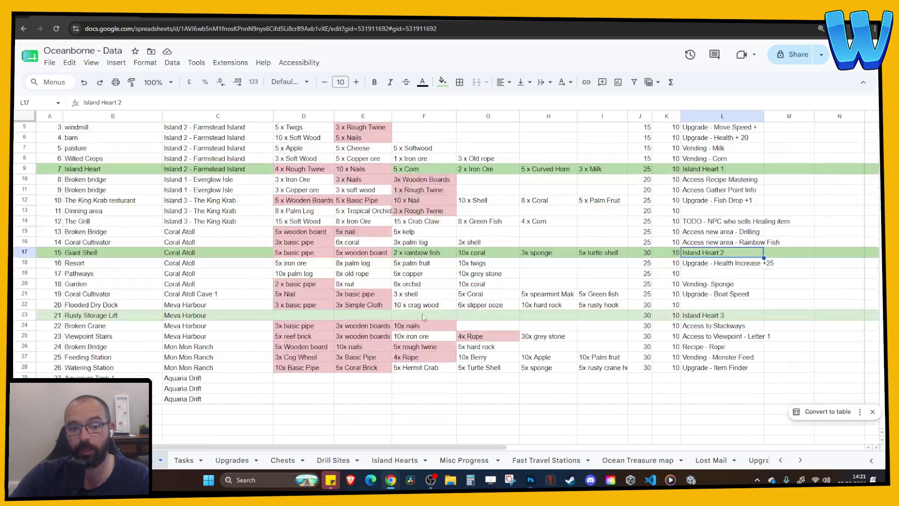
Look over the Tasks and Upgrades sheets, ending on the Chests sheet.
key(ctrl+shift+Page_Down)
drag(123, 165, 515, 249)
click(585, 237)
click(232, 460)
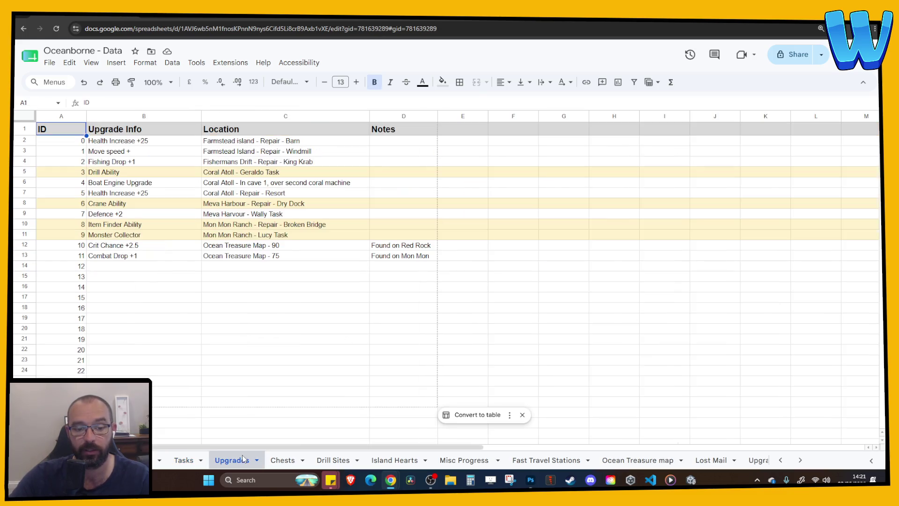
click(283, 460)
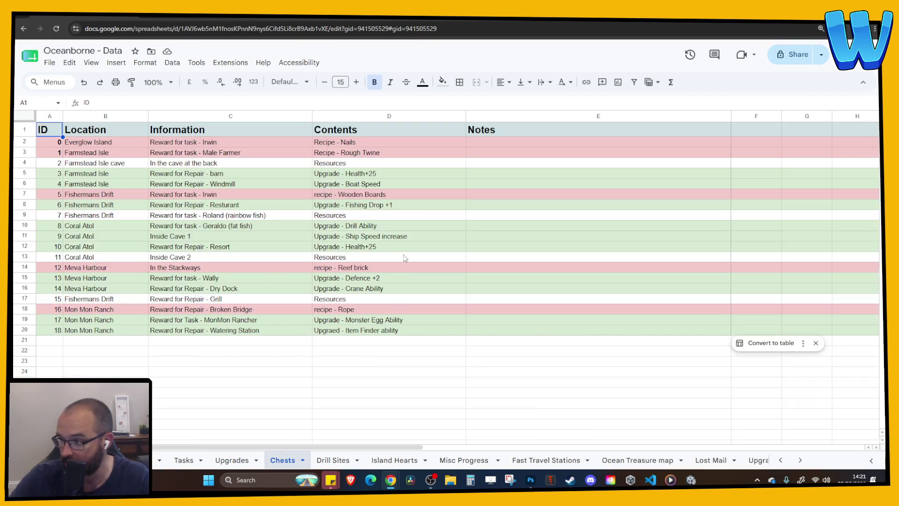
key(super+Down)
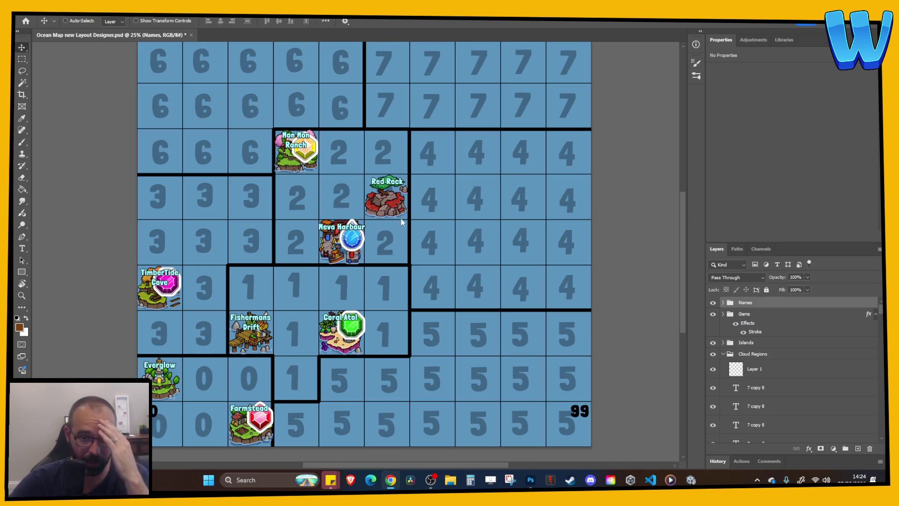
scroll(290, 256, up, 1)
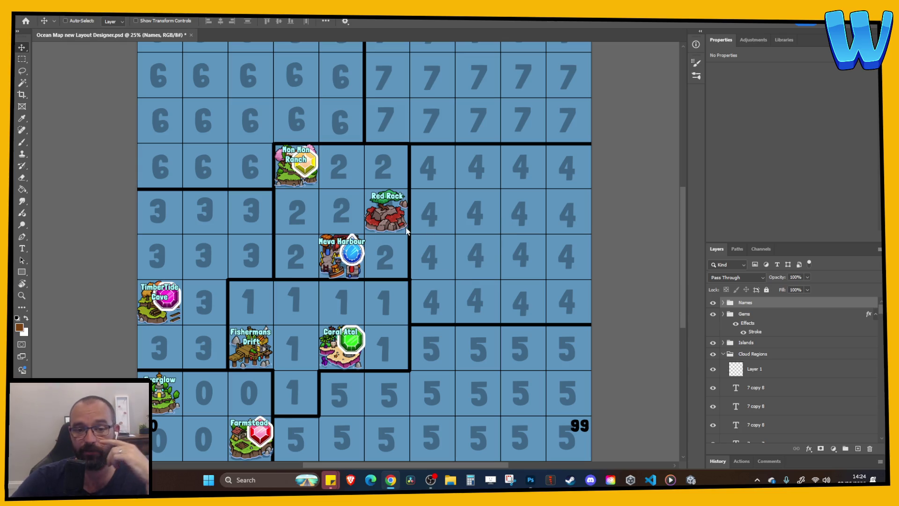
scroll(473, 252, up, 5)
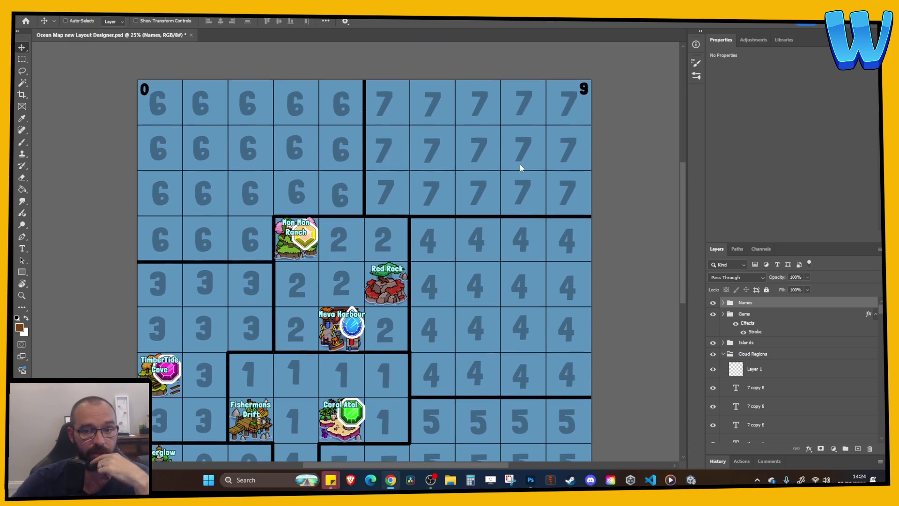
scroll(328, 199, down, 2)
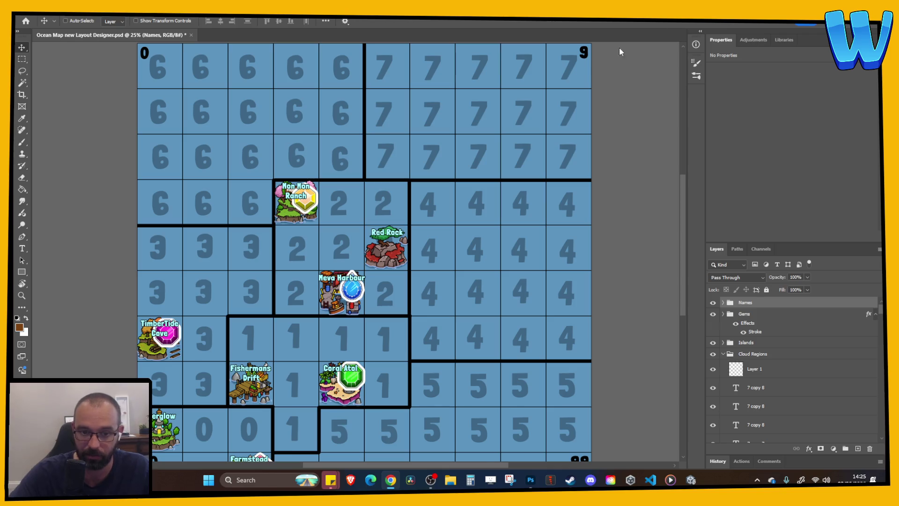
Collapse the Cloud Regions layer group and return to the Unity editor.
scroll(429, 260, down, 3)
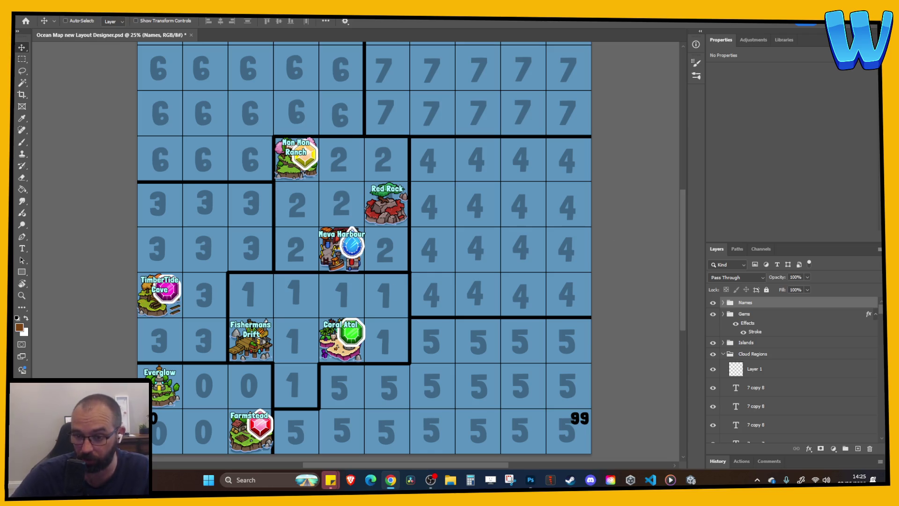
click(724, 354)
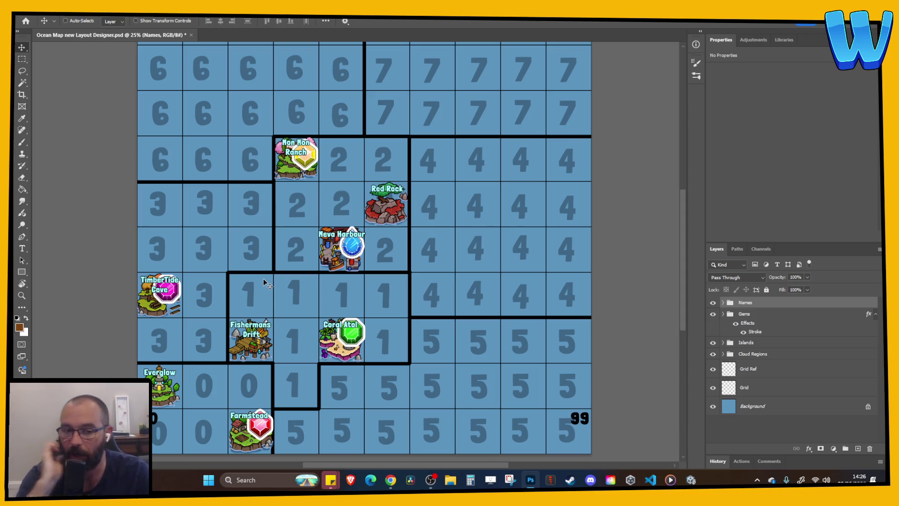
click(692, 479)
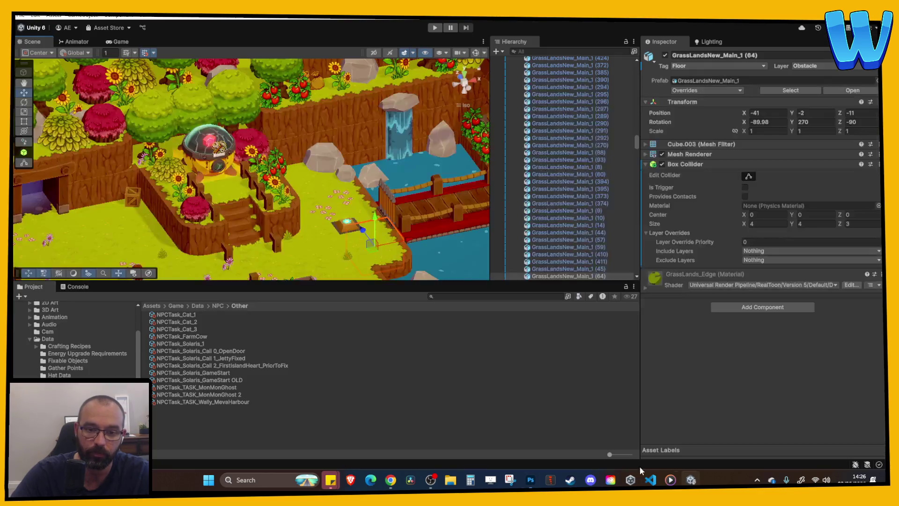
Survey the farm, selecting Fixable - Island Heart, Rubble Pile 1 (4) and Rubble Pile 2 (11).
mouse_move(341, 169)
mouse_down()
mouse_move(257, 195)
mouse_move(232, 144)
mouse_move(257, 141)
mouse_move(193, 180)
mouse_move(119, 167)
mouse_move(304, 184)
mouse_move(263, 155)
mouse_up()
click(160, 98)
mouse_move(161, 98)
mouse_down()
mouse_move(157, 183)
mouse_move(181, 168)
mouse_move(270, 165)
mouse_move(255, 147)
mouse_move(291, 160)
mouse_move(229, 154)
mouse_move(294, 173)
mouse_move(274, 166)
mouse_move(76, 198)
mouse_move(154, 186)
mouse_up()
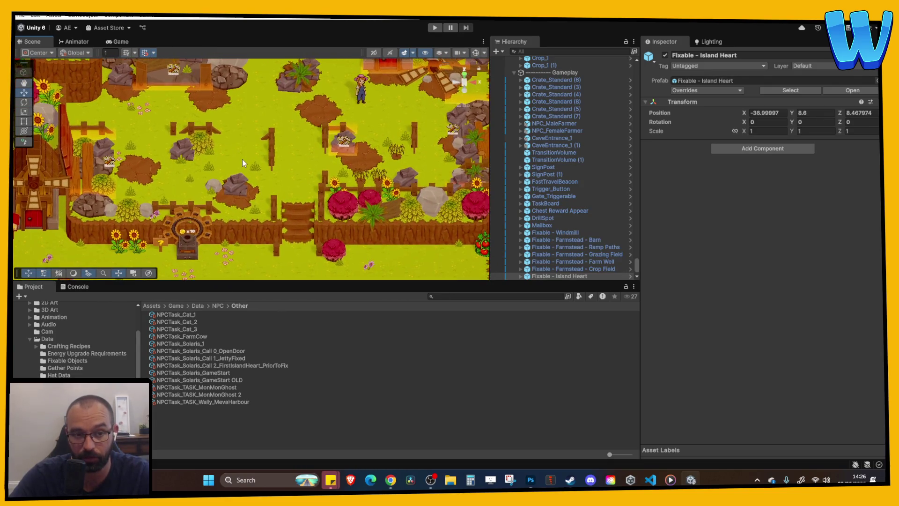
scroll(243, 160, up, 2)
click(60, 152)
click(154, 187)
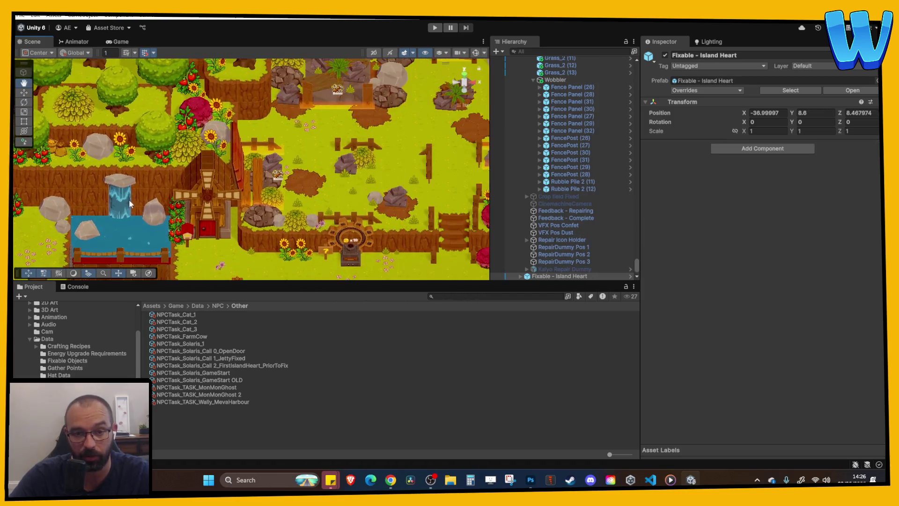
drag(273, 187, 159, 184)
drag(421, 164, 281, 169)
click(366, 160)
mouse_move(411, 143)
mouse_down()
mouse_move(387, 169)
mouse_move(270, 194)
mouse_up()
Inspect Rubble Pile 2 (8), the farmer NPC, Rock_1 (4) and Fixable - Windmill.
scroll(274, 178, up, 2)
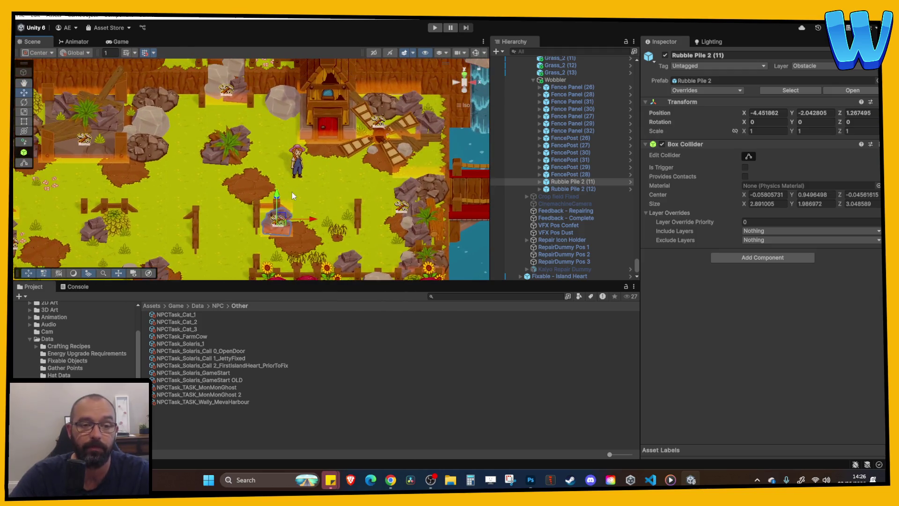
scroll(279, 180, down, 2)
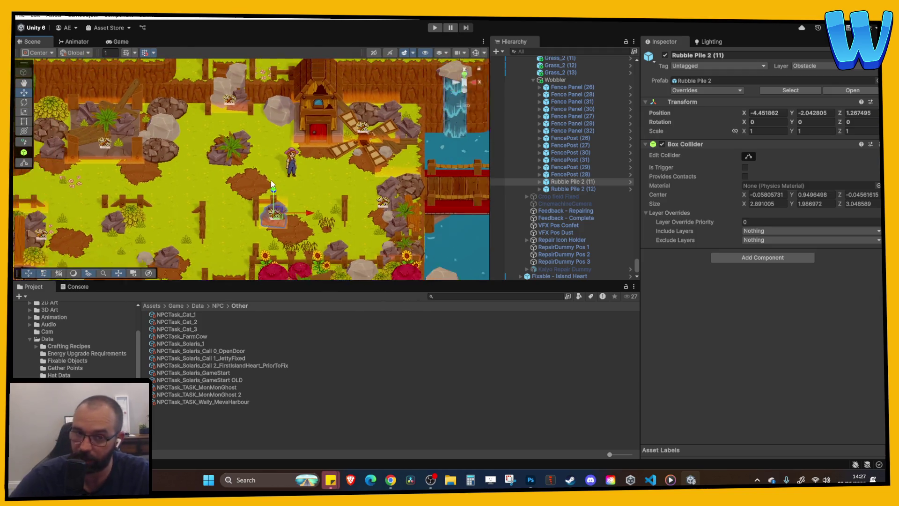
mouse_move(382, 203)
mouse_down()
mouse_move(268, 174)
mouse_move(433, 208)
mouse_move(327, 192)
mouse_up()
click(433, 207)
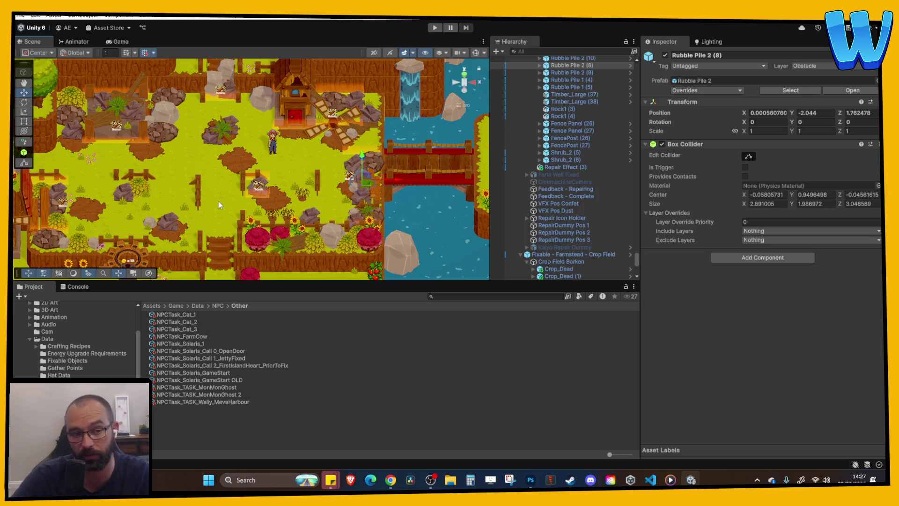
drag(309, 198, 208, 177)
click(378, 174)
drag(352, 175, 328, 173)
drag(268, 164, 388, 178)
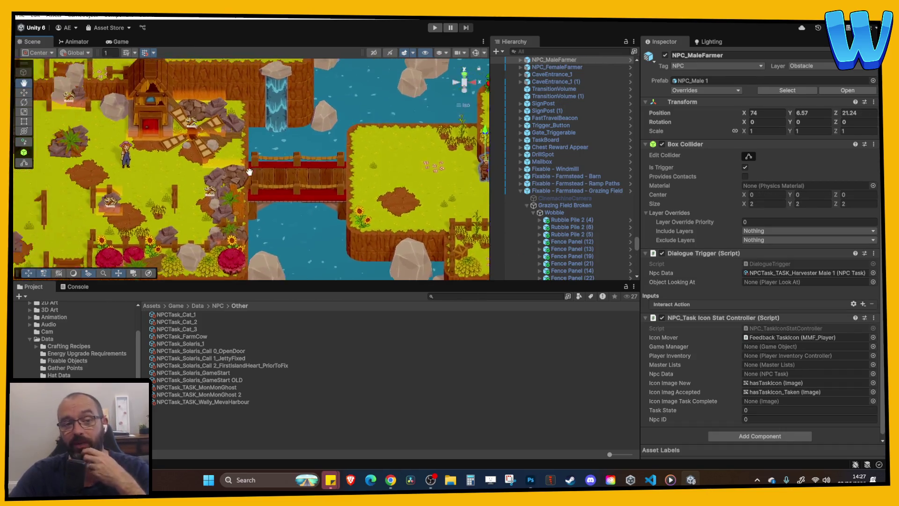
drag(169, 168, 288, 166)
click(306, 133)
click(357, 156)
drag(232, 103, 271, 176)
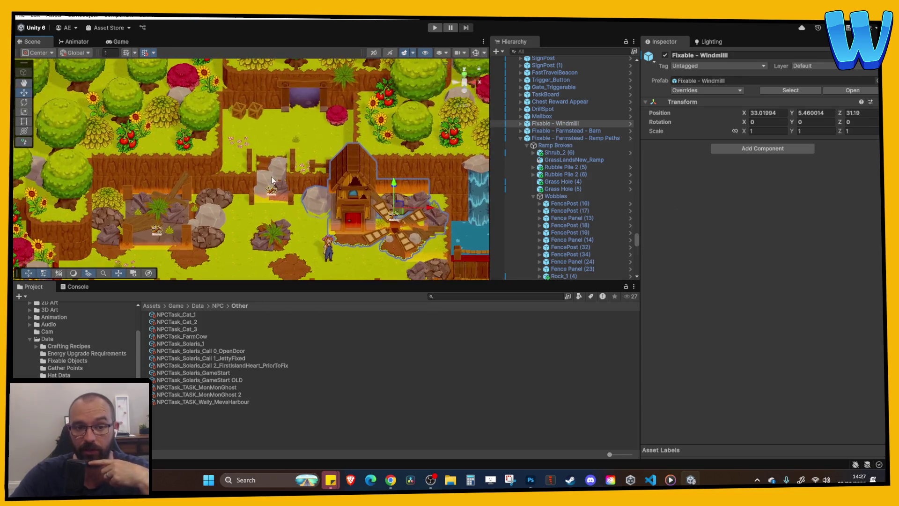
Frame the tree area in the Scene view and start play mode.
mouse_move(305, 79)
mouse_down()
mouse_move(314, 149)
mouse_move(372, 130)
mouse_move(340, 132)
mouse_up()
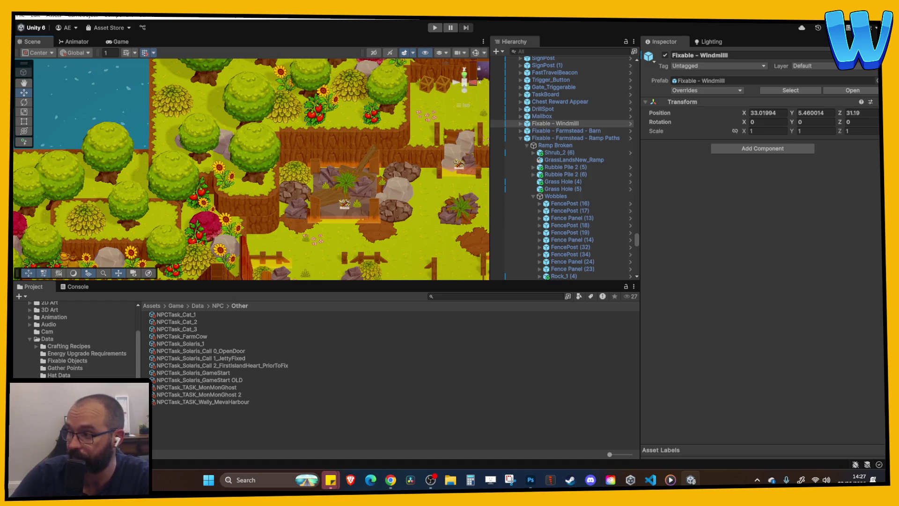
scroll(288, 238, down, 1)
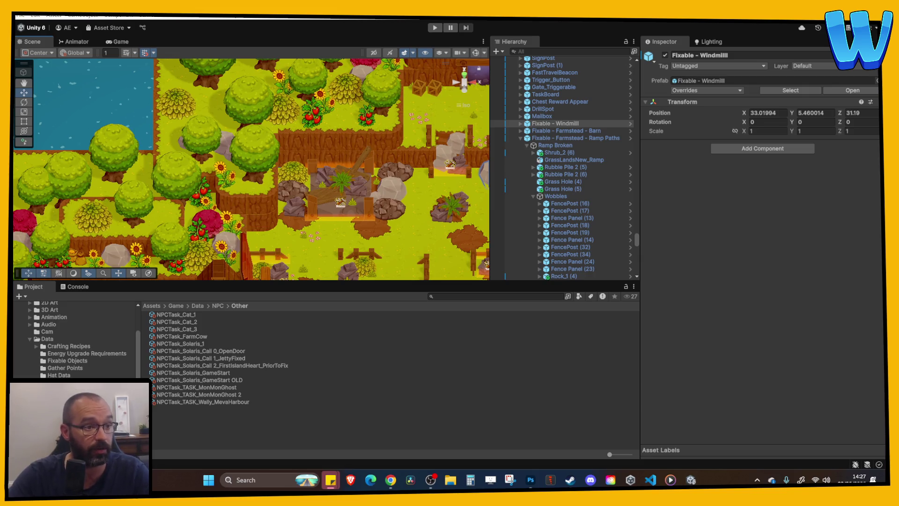
click(434, 28)
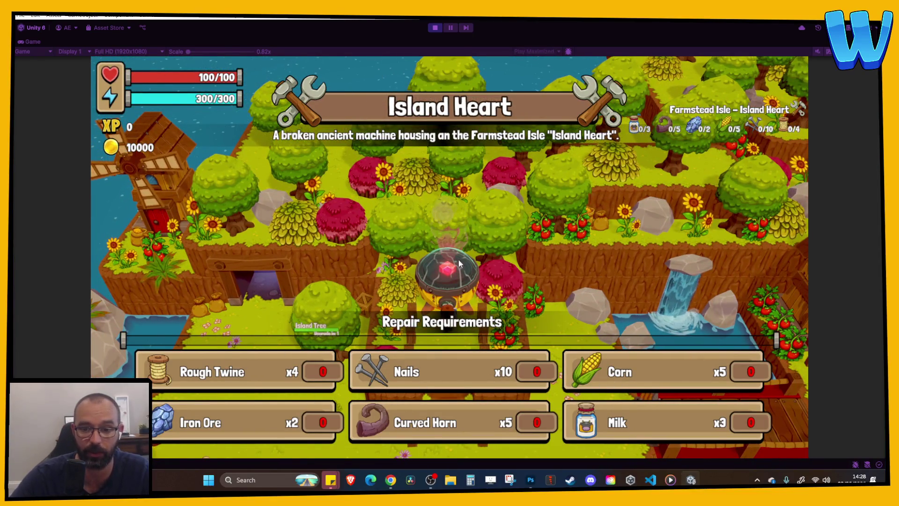
Close the repair requirements, browse the world map to the unknown island, close it, and stop playing.
click(515, 282)
key(m)
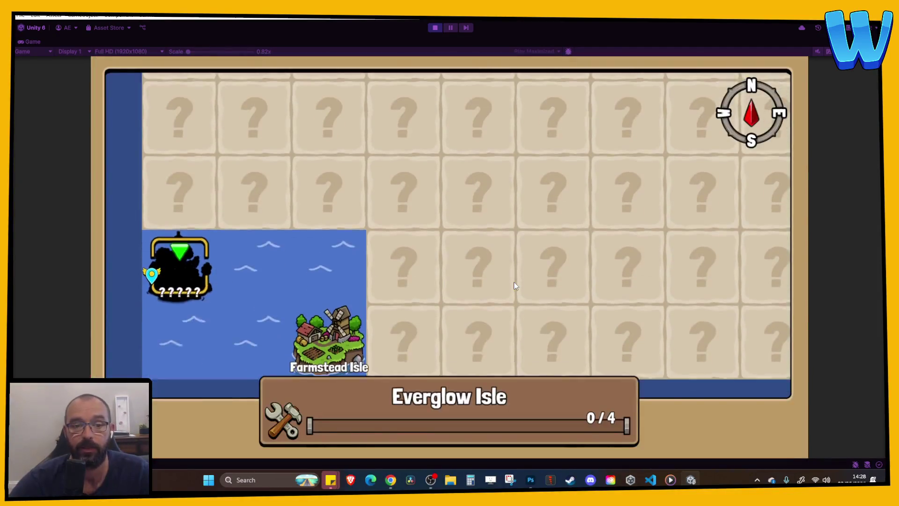
key(Up)
key(Down)
key(Left)
key(Down)
key(Right)
key(Up)
key(Down)
key(Left)
key(Up)
key(Left)
key(m)
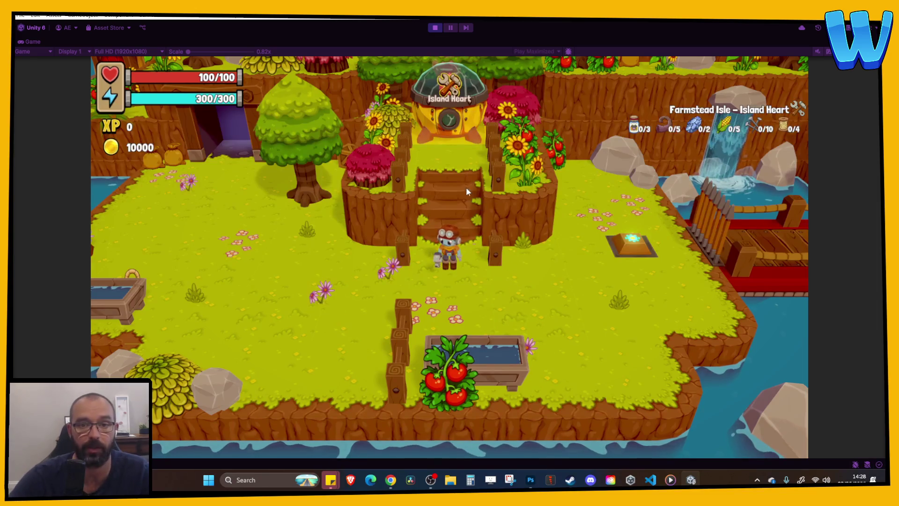
click(436, 27)
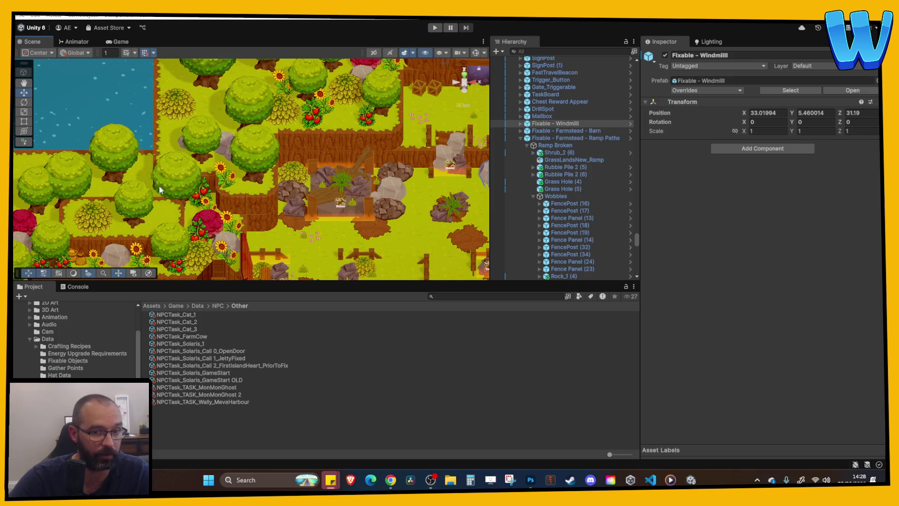
Pan and zoom the Scene view across the island to the eastern farmland.
scroll(158, 185, down, 5)
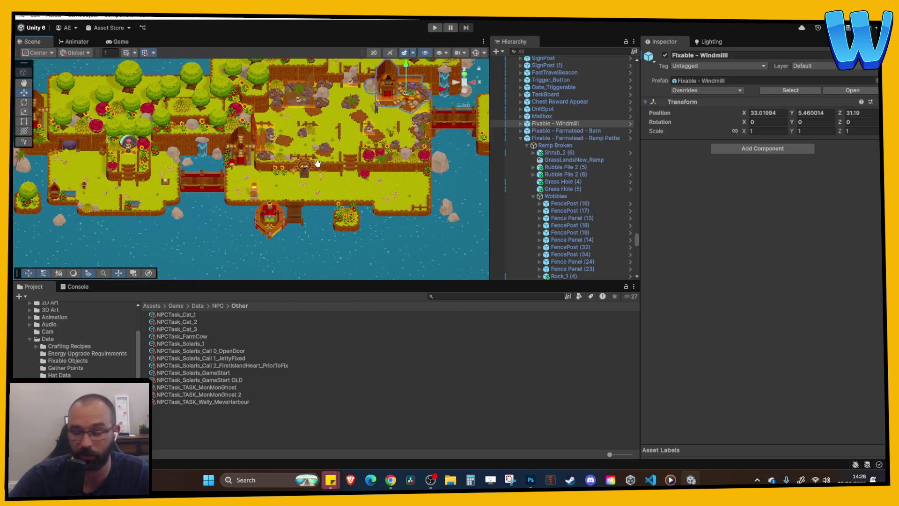
drag(328, 167, 297, 164)
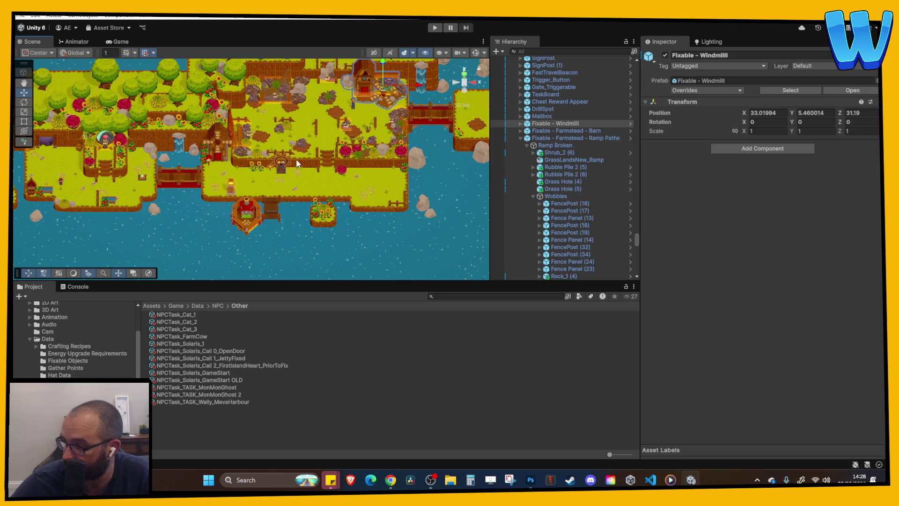
drag(296, 164, 347, 183)
scroll(189, 176, up, 3)
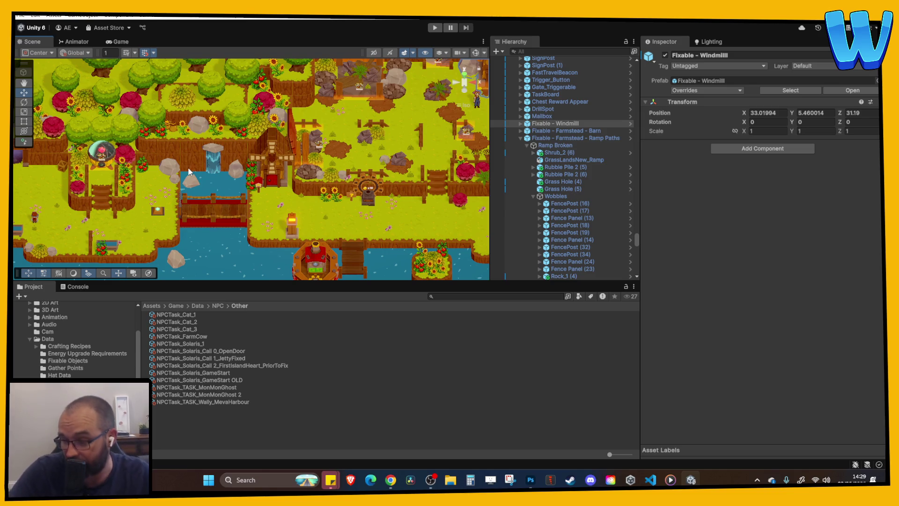
mouse_move(401, 185)
mouse_down()
mouse_move(295, 175)
mouse_move(196, 150)
mouse_move(218, 156)
mouse_up()
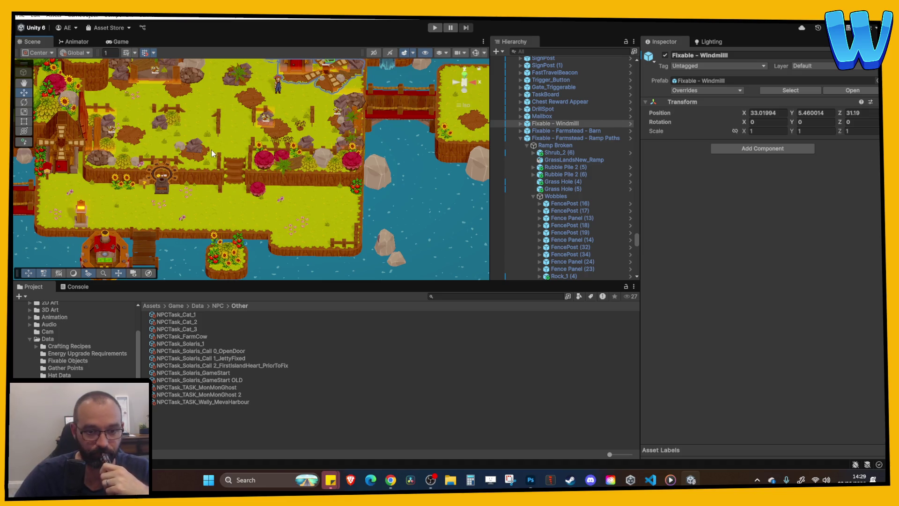
key(Up)
key(Right)
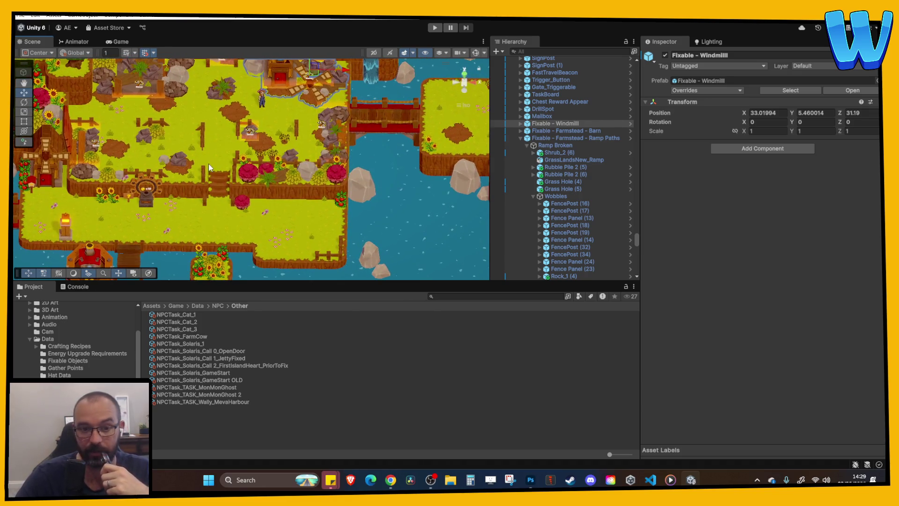
key(Up)
Select the grass tile beside the fence, then the FastTravelBeacon next to it.
right_click(215, 174)
click(210, 147)
key(Up)
click(196, 183)
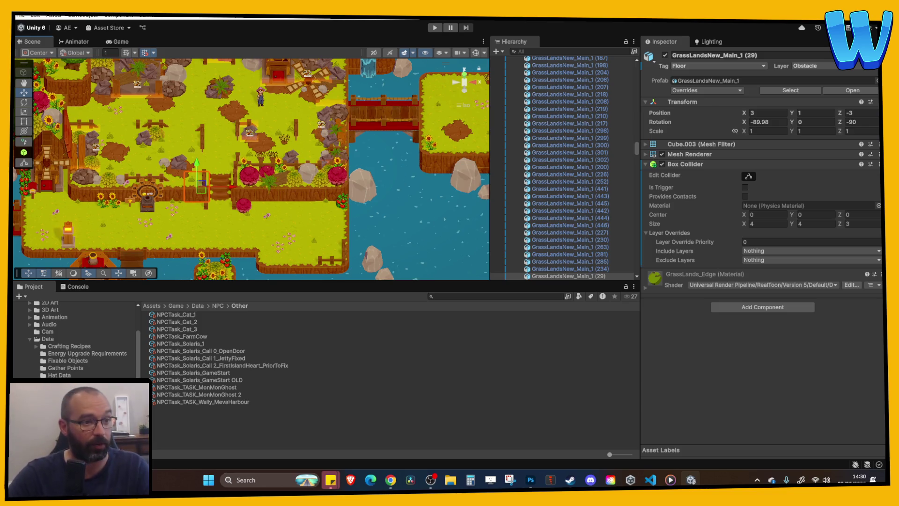
scroll(291, 201, down, 3)
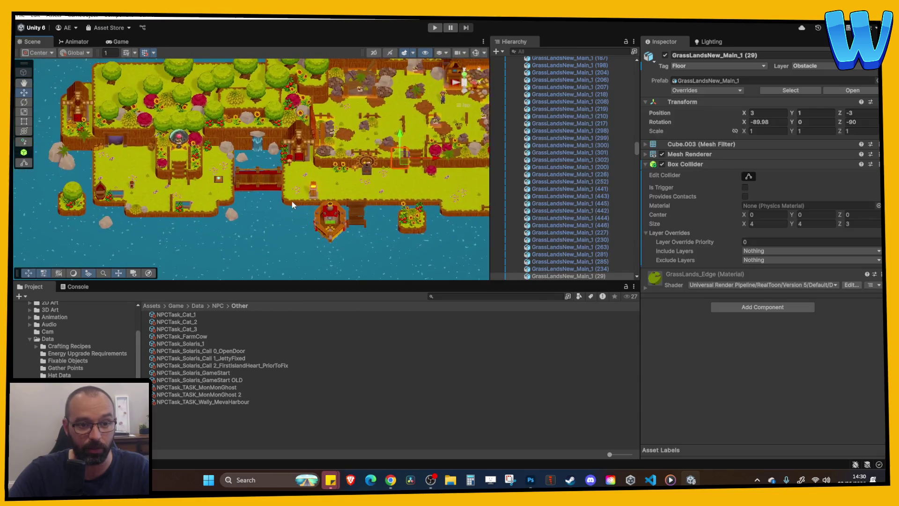
scroll(278, 201, up, 3)
scroll(279, 201, down, 3)
scroll(264, 182, up, 3)
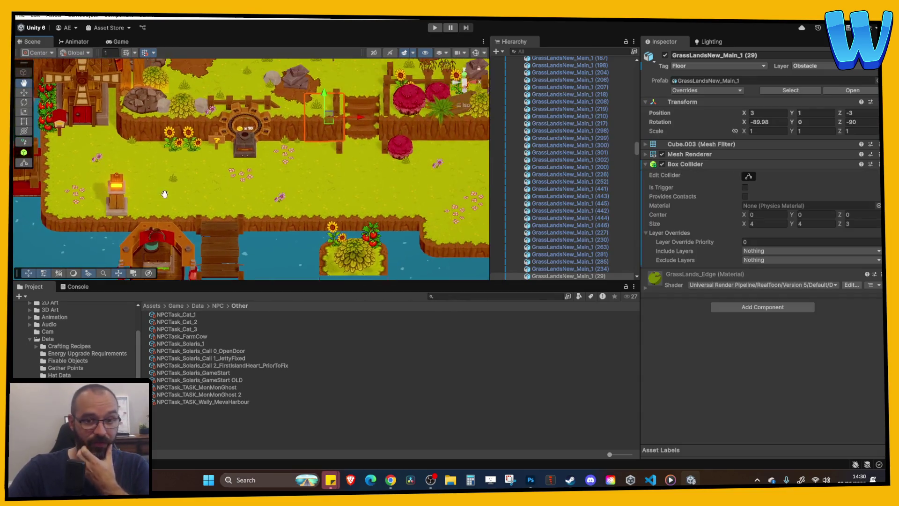
scroll(263, 182, down, 3)
scroll(290, 179, up, 3)
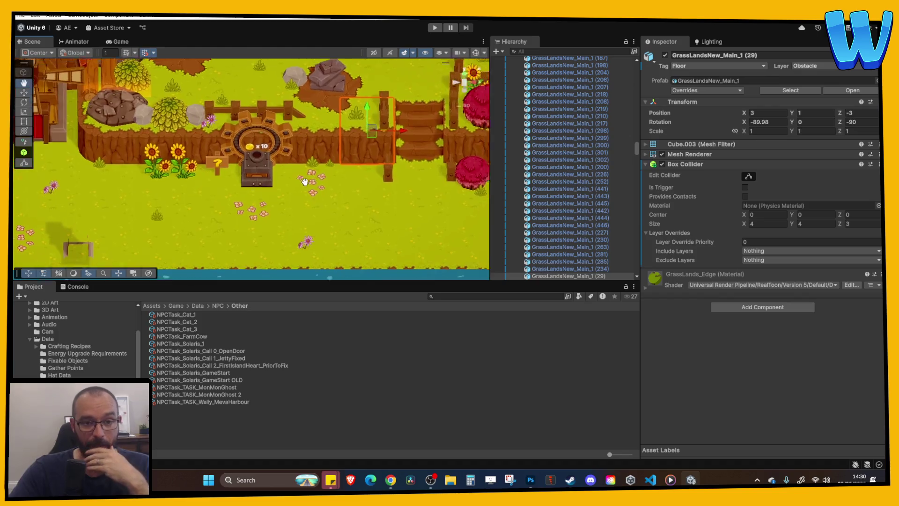
scroll(260, 179, down, 1)
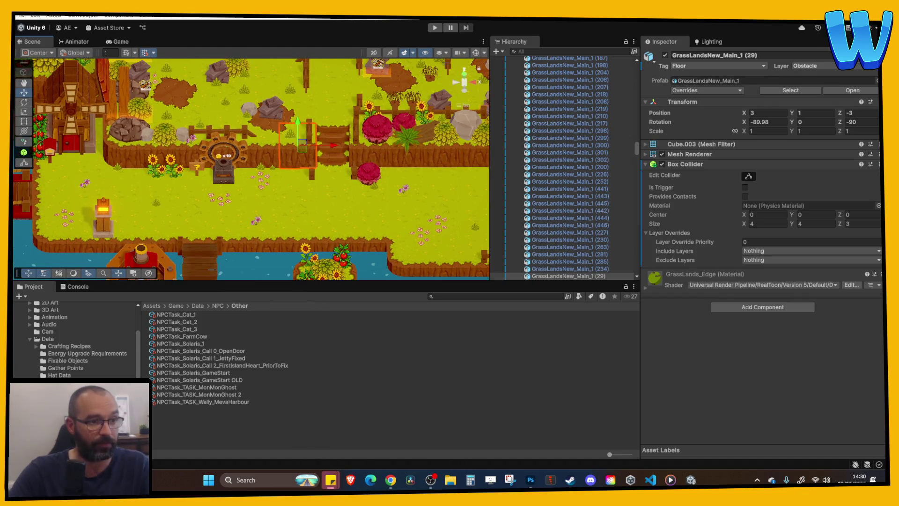
click(228, 171)
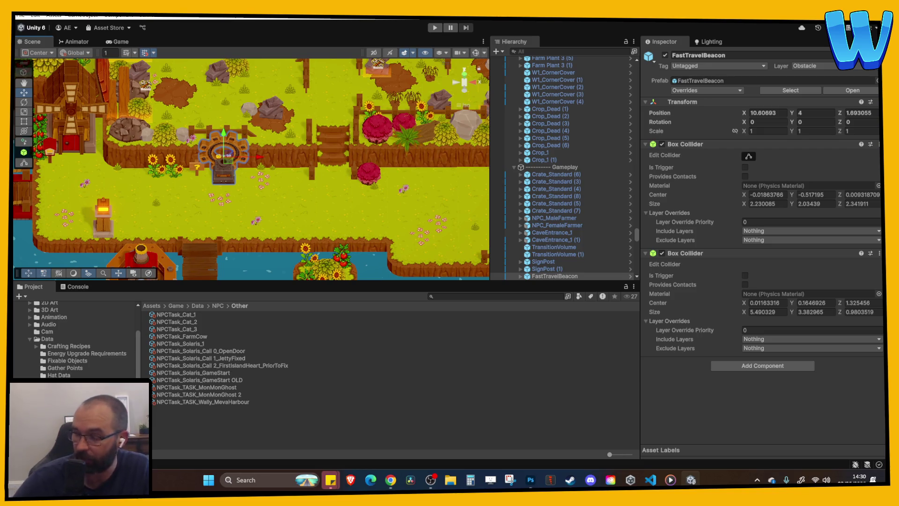
Browse to the Scenes folder in the Project window and open Island_3_Fishermans Drift.
scroll(75, 339, up, 3)
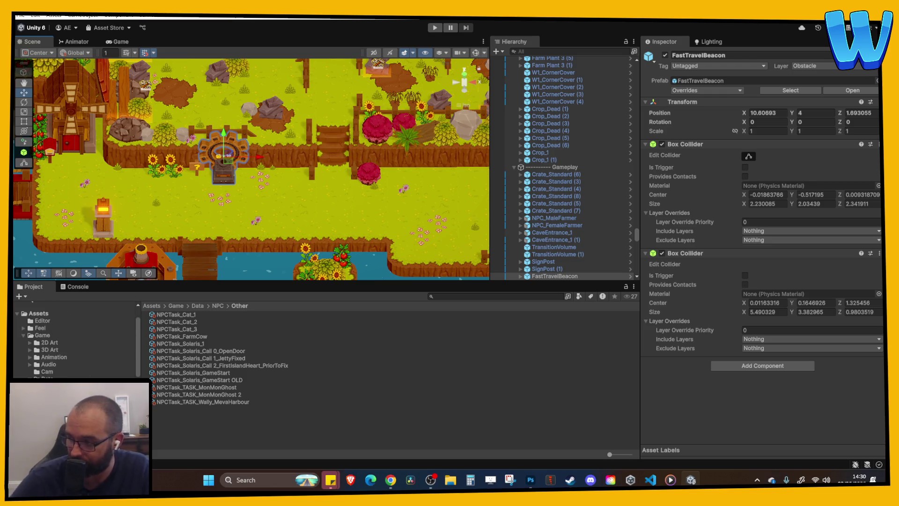
scroll(28, 353, down, 2)
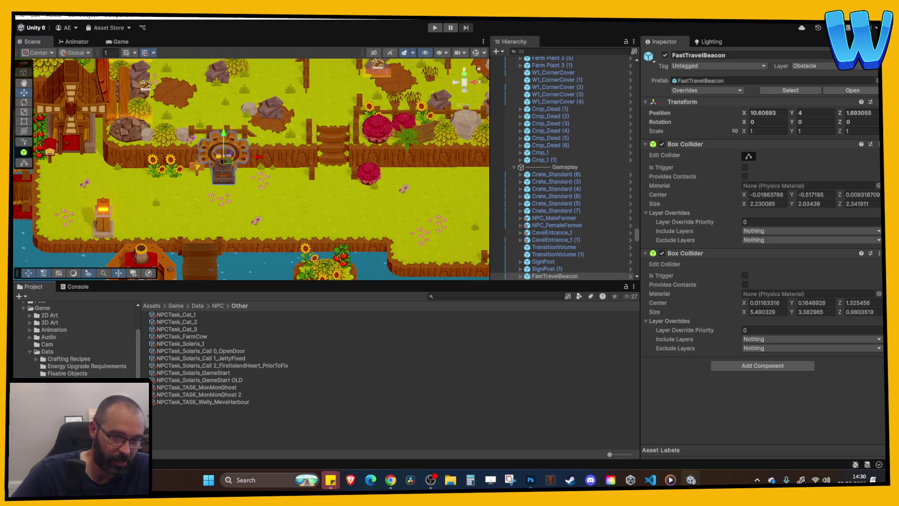
click(29, 352)
click(50, 374)
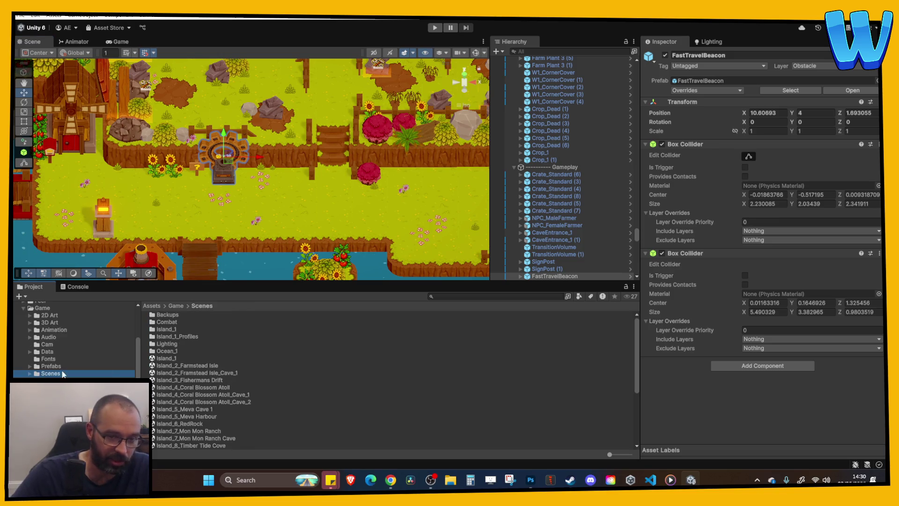
scroll(212, 321, up, 2)
click(210, 379)
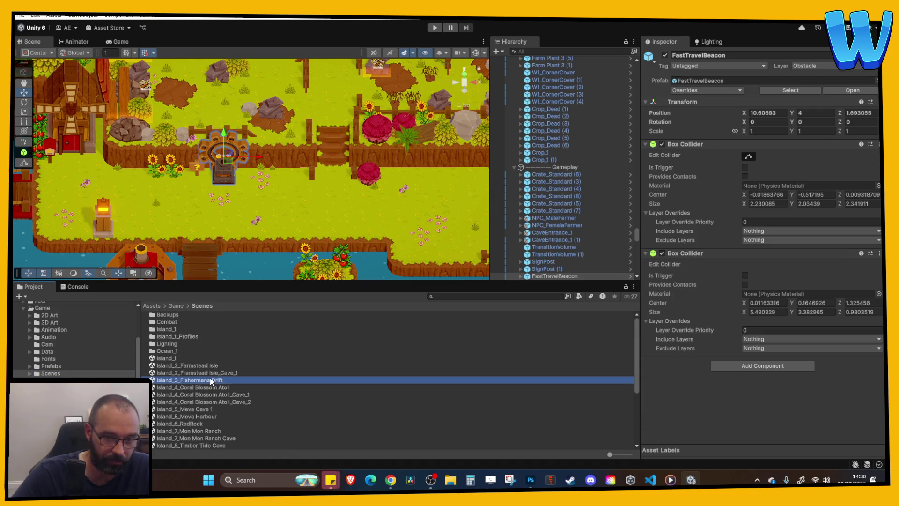
click(346, 218)
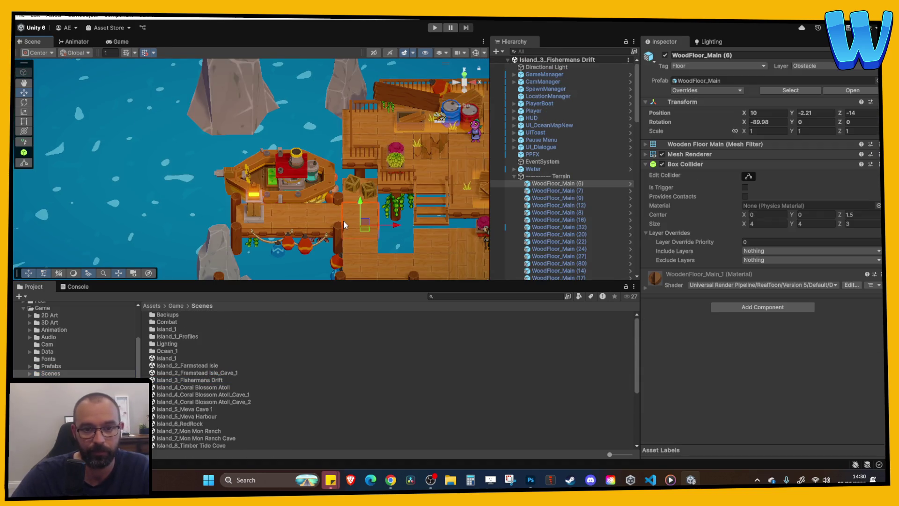
Skip ahead four tracks, turn on Shuffle, then skip once more to Neon Road.
click(671, 479)
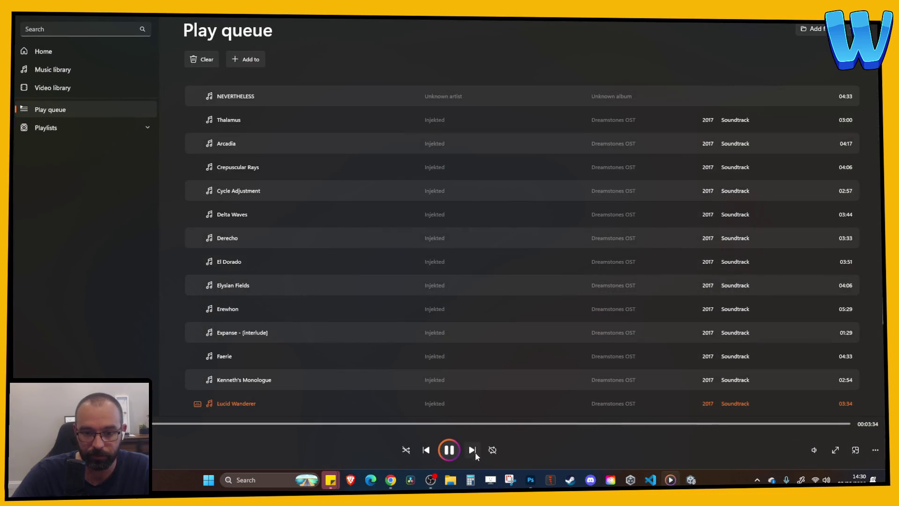
click(473, 449)
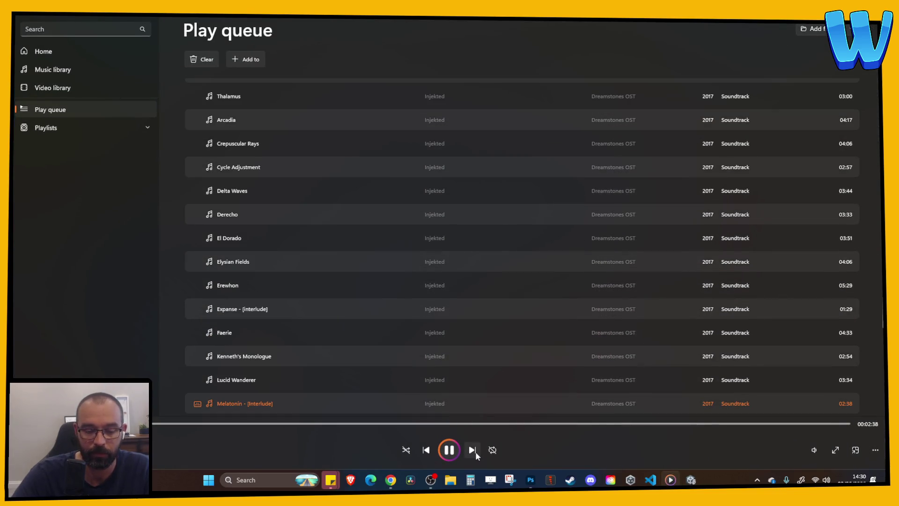
click(469, 451)
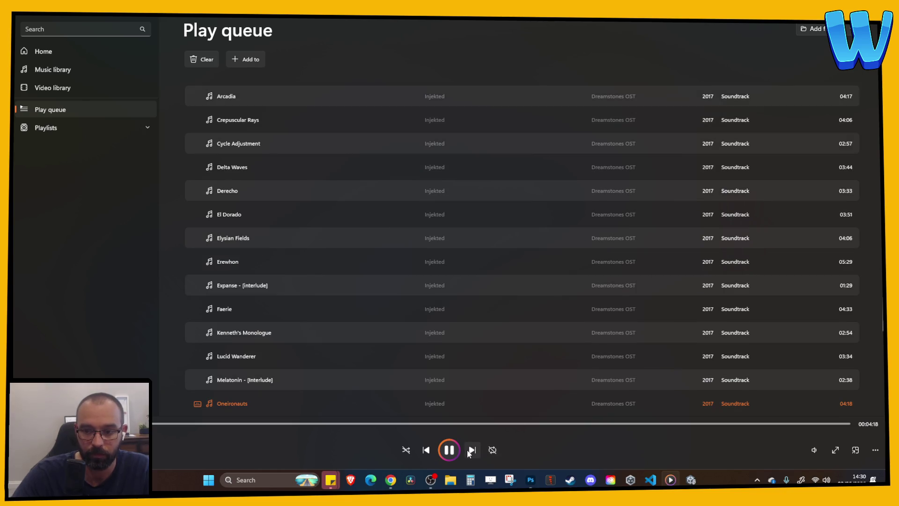
click(468, 451)
click(468, 451)
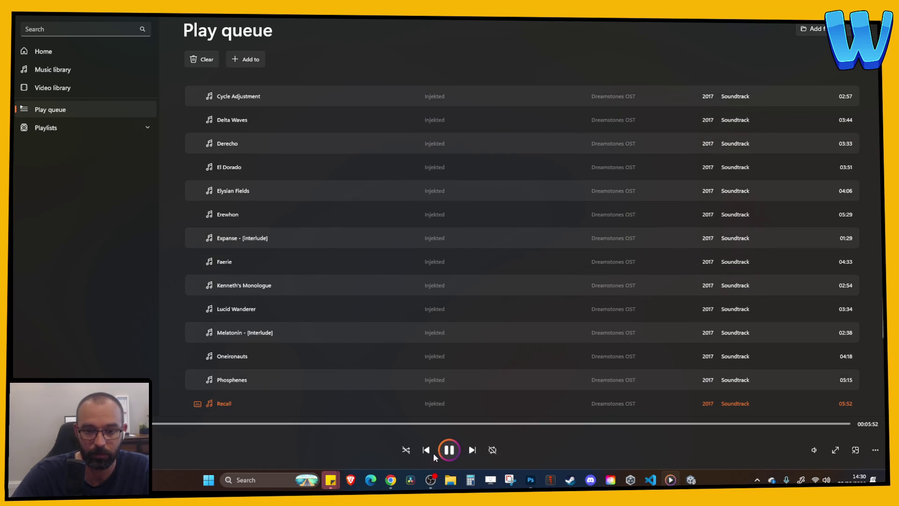
click(411, 452)
click(470, 451)
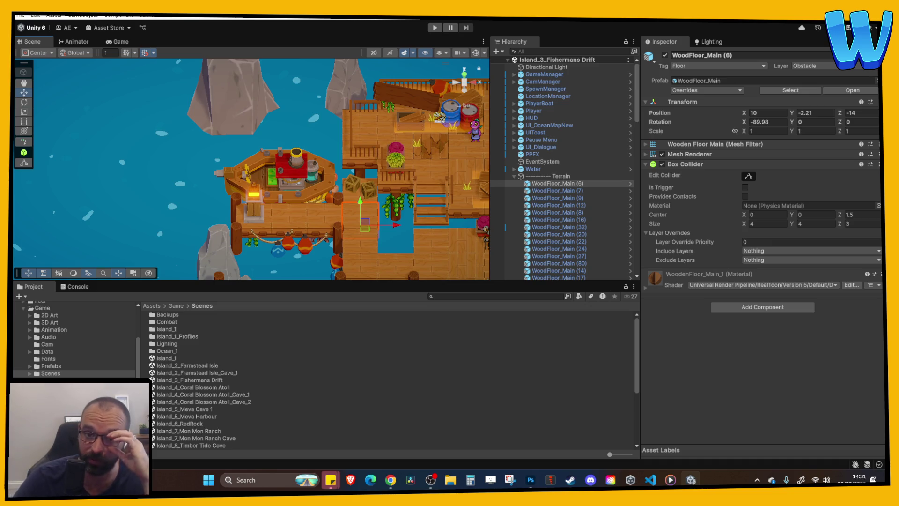
Pan over the docks and frame the adventurer NPC in the Scene view.
mouse_move(473, 242)
mouse_down()
mouse_move(301, 242)
mouse_move(272, 205)
mouse_up()
scroll(271, 205, up, 2)
click(278, 207)
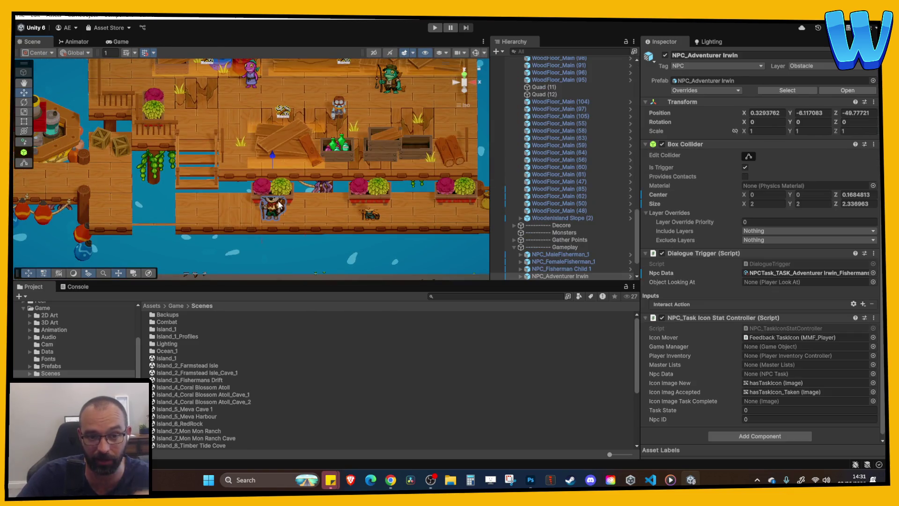
key(f)
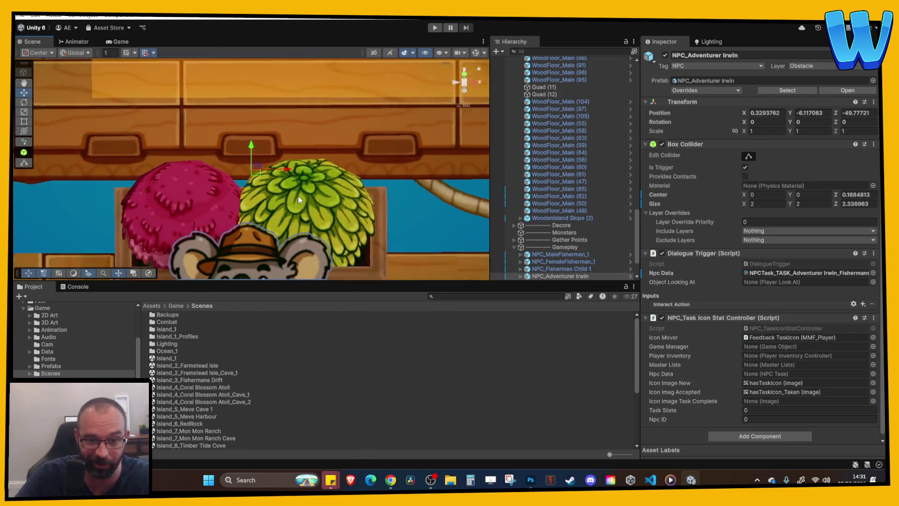
scroll(299, 223, down, 3)
mouse_move(299, 223)
mouse_down()
mouse_move(292, 195)
mouse_move(266, 238)
mouse_move(72, 253)
mouse_up()
scroll(292, 195, up, 3)
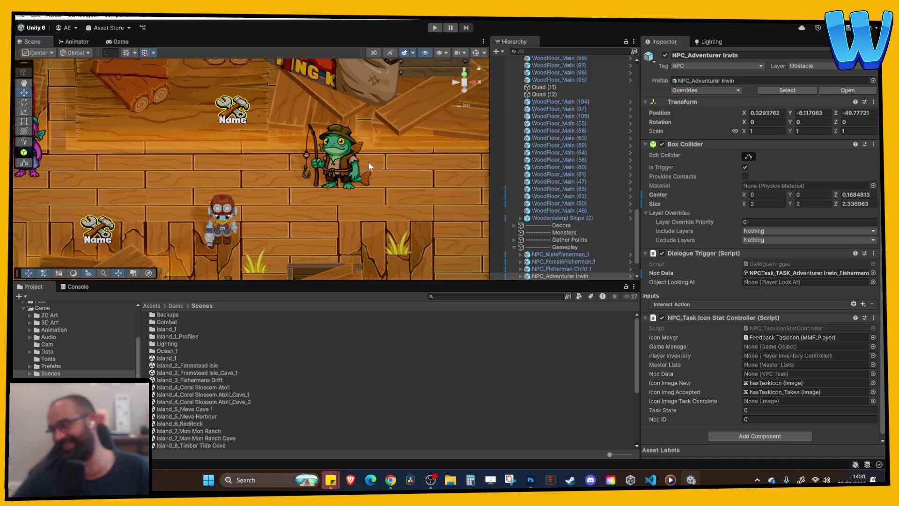
Select NPC_Fisherman Child 1 to look it over, then select the FastTravelBeacon.
key(Down)
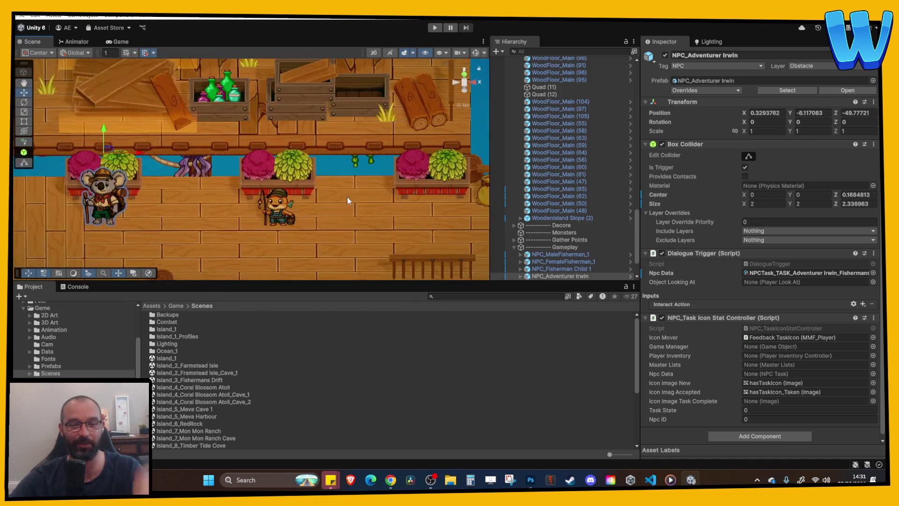
click(298, 215)
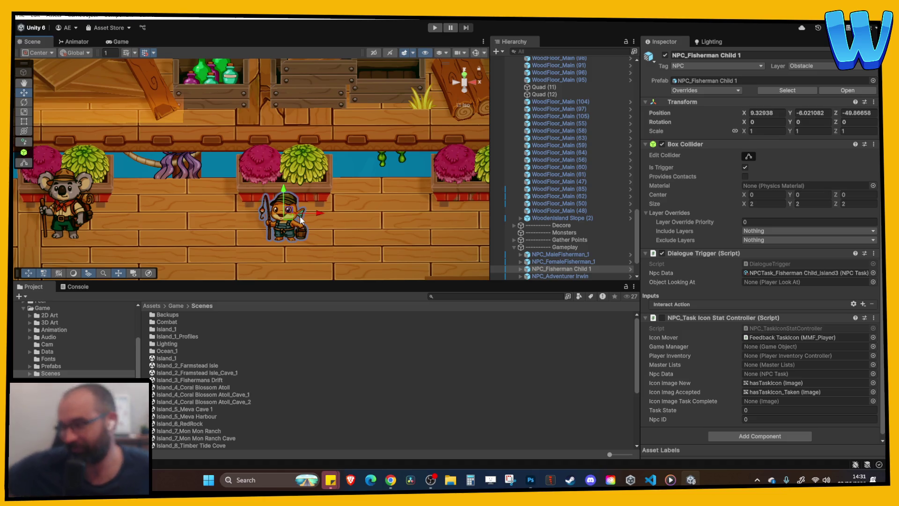
key(Left)
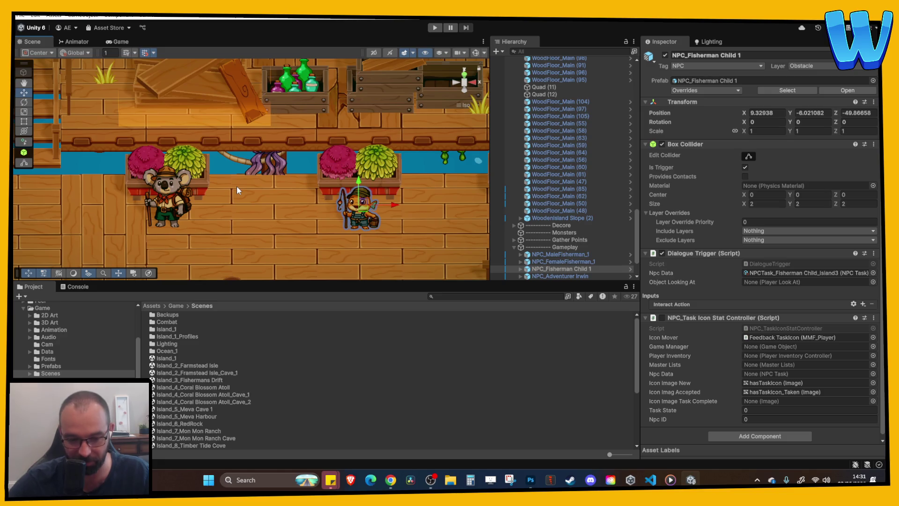
scroll(218, 184, down, 5)
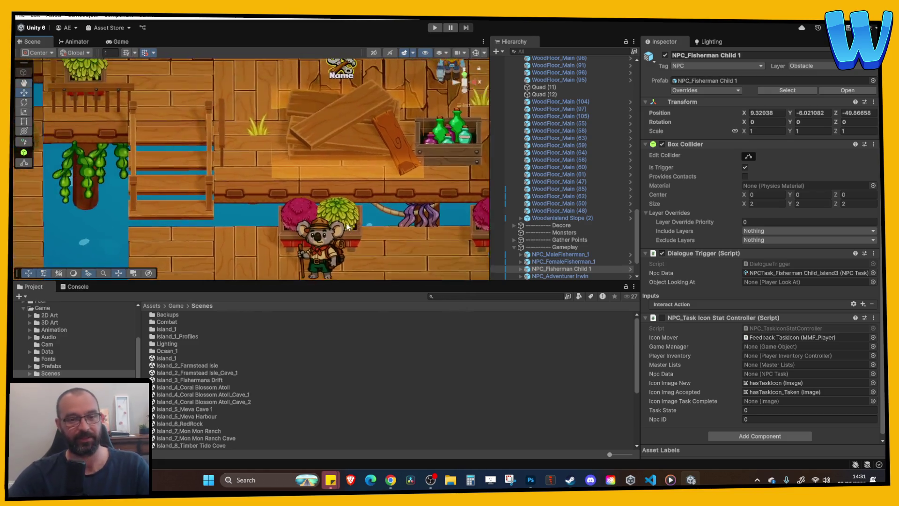
scroll(322, 194, down, 2)
scroll(314, 195, up, 2)
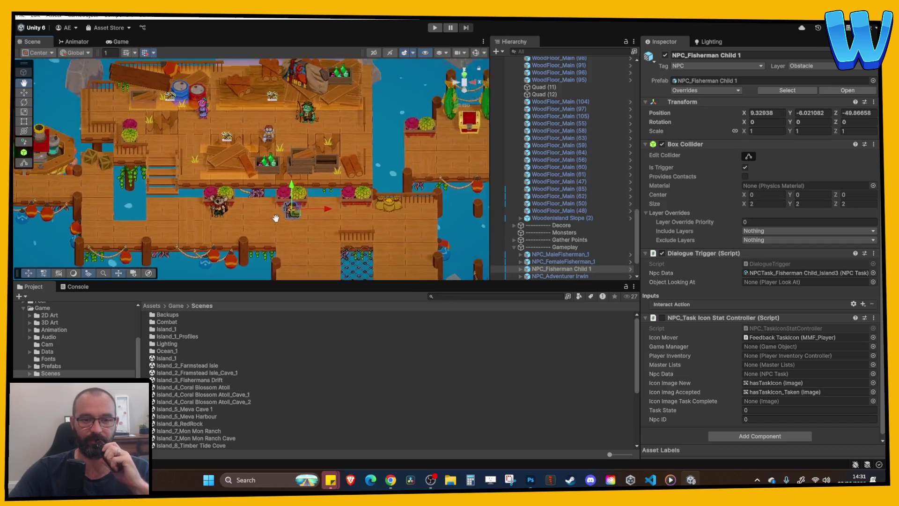
scroll(356, 199, down, 2)
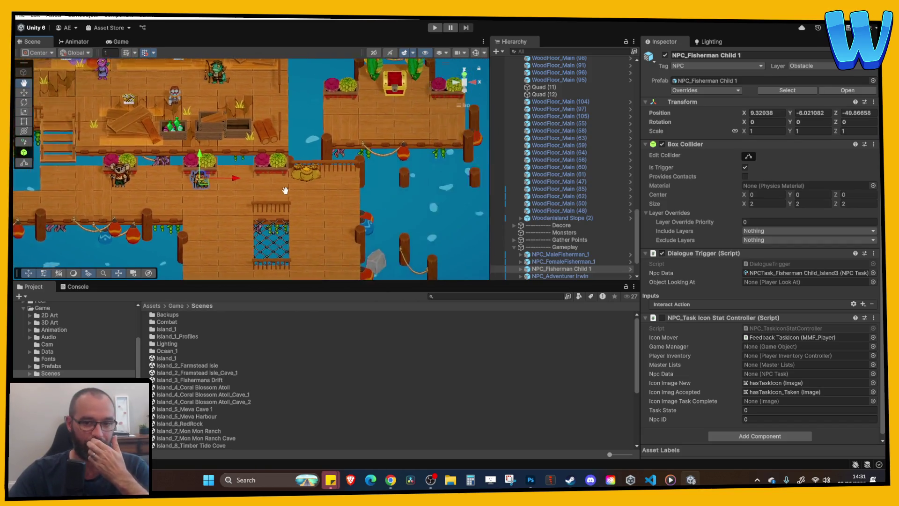
scroll(303, 192, up, 2)
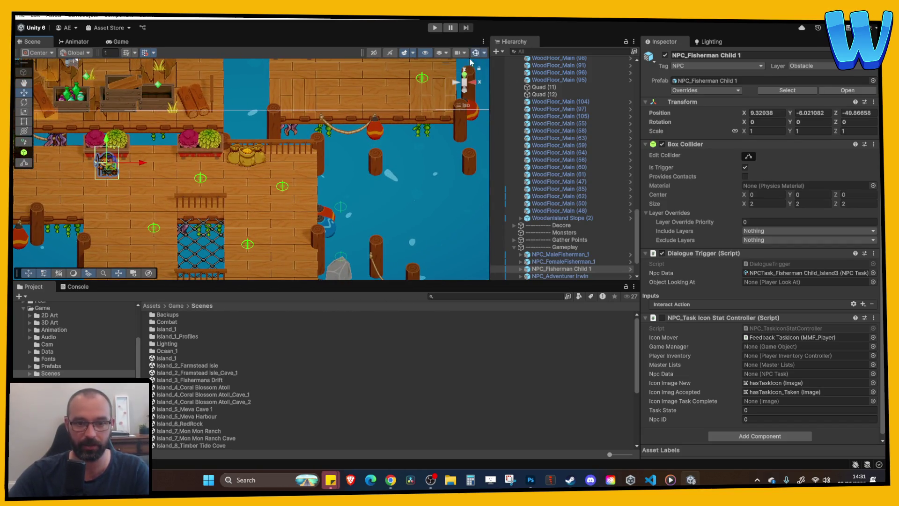
scroll(310, 170, up, 1)
click(311, 171)
Frame the FastTravelBeacon and drag it across onto the dock island.
key(f)
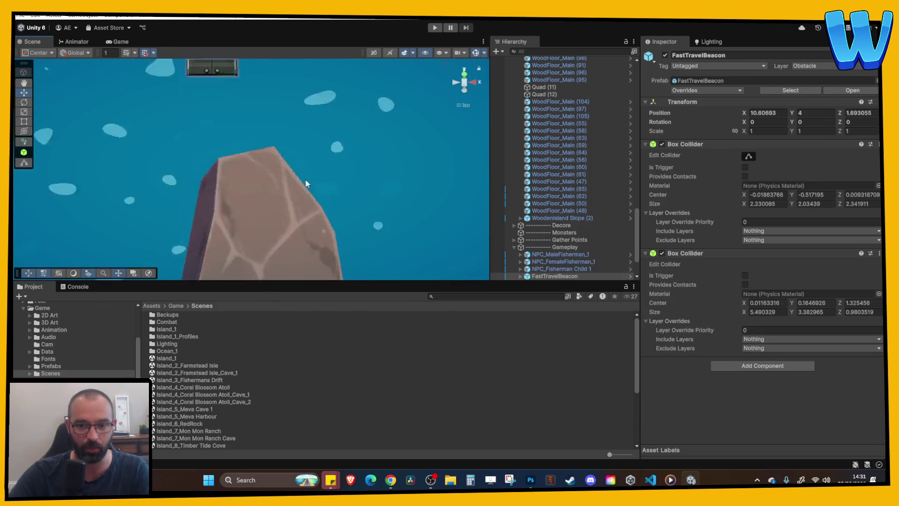
key(ctrl+z)
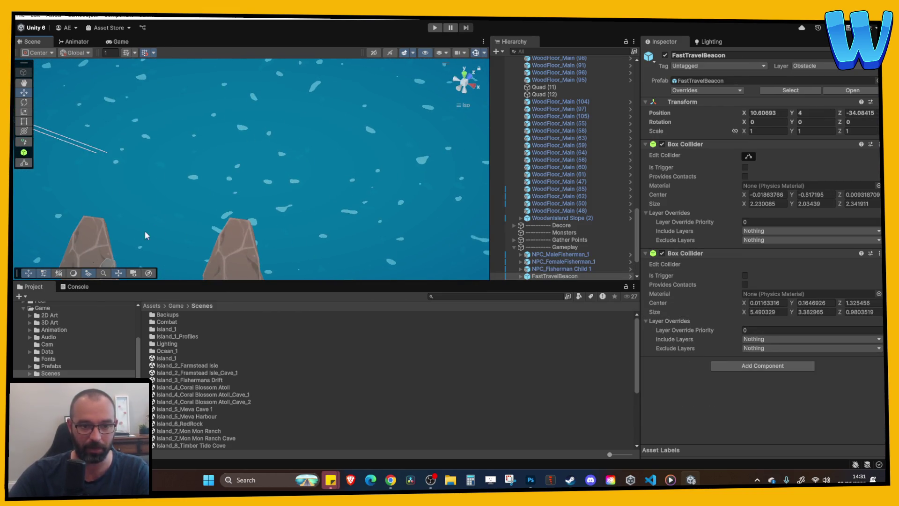
key(f)
drag(289, 170, 235, 214)
key(f)
mouse_move(306, 185)
mouse_down()
mouse_move(375, 223)
mouse_move(377, 192)
mouse_move(393, 176)
mouse_up()
click(464, 105)
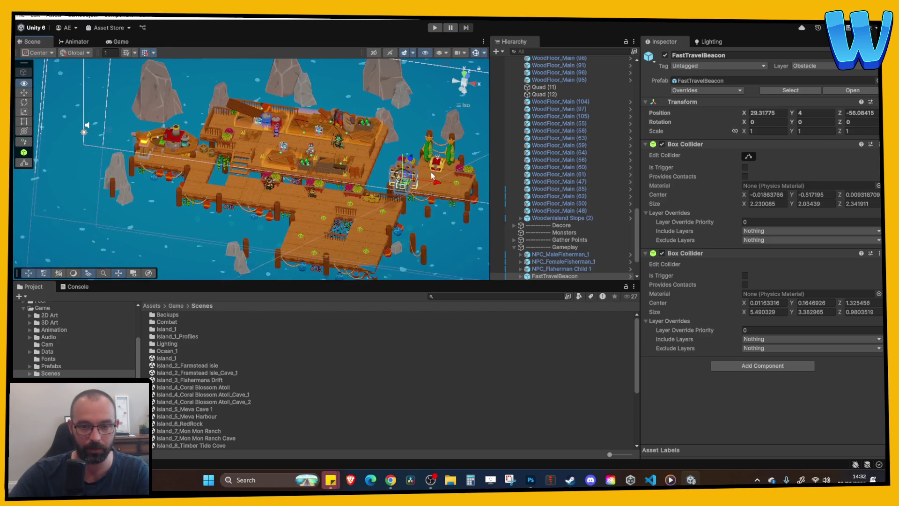
scroll(454, 105, up, 3)
scroll(454, 105, down, 5)
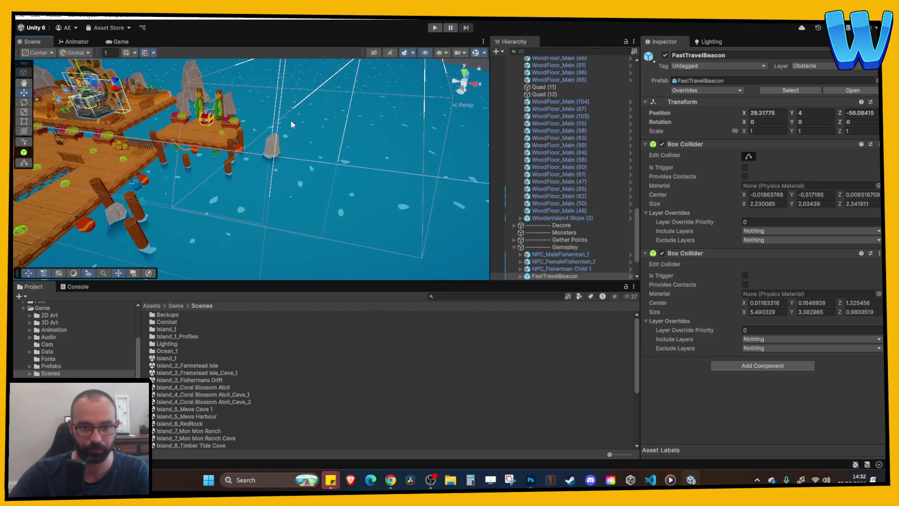
click(464, 85)
scroll(414, 93, up, 10)
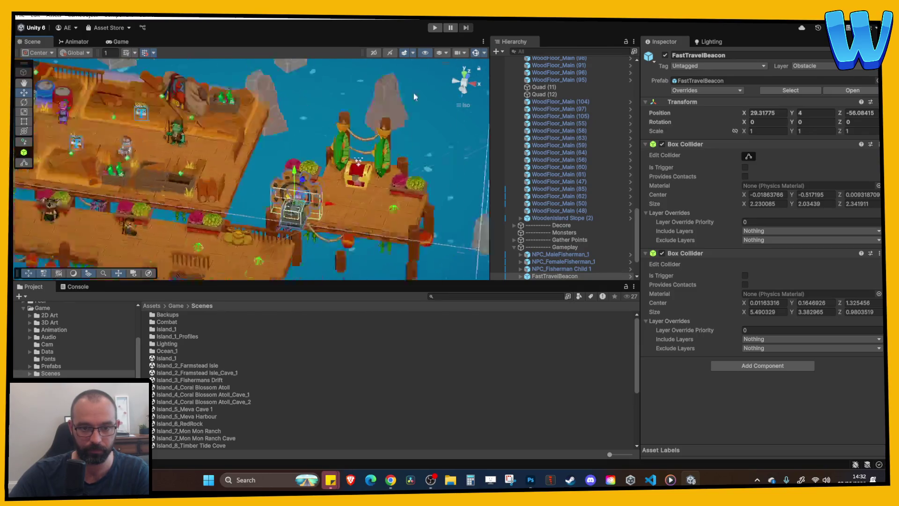
scroll(322, 163, down, 10)
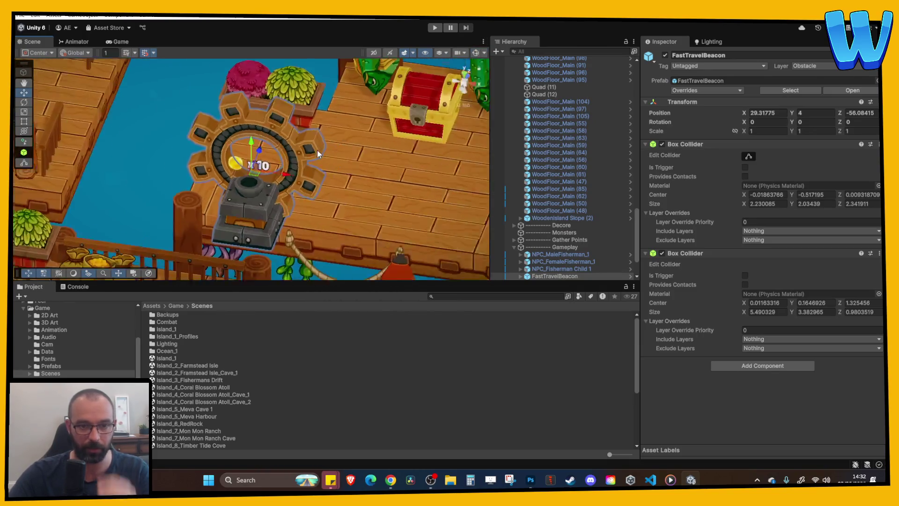
Settle the beacon on the dock beside the chest at X 25.31775, Y -5.54, Z -50.08415.
drag(253, 148, 252, 255)
key(f)
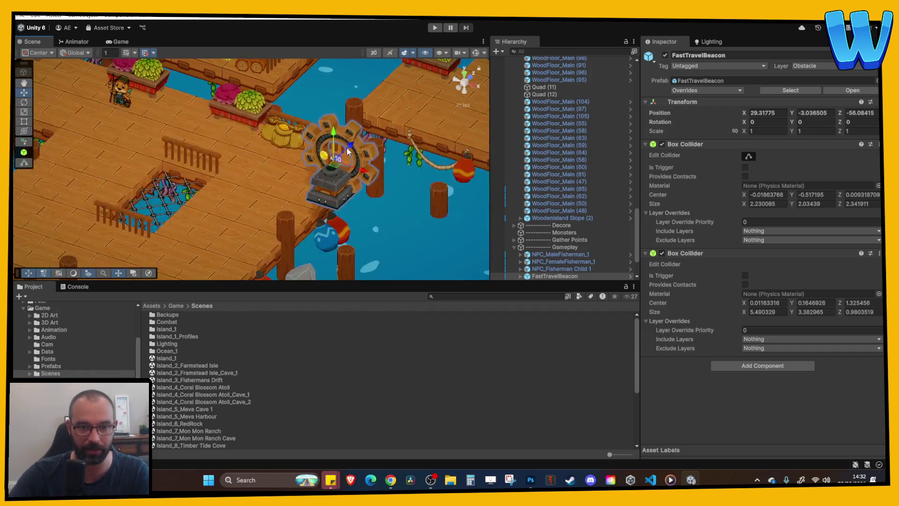
mouse_move(343, 196)
mouse_down()
mouse_move(297, 183)
mouse_move(326, 163)
mouse_up()
key(f)
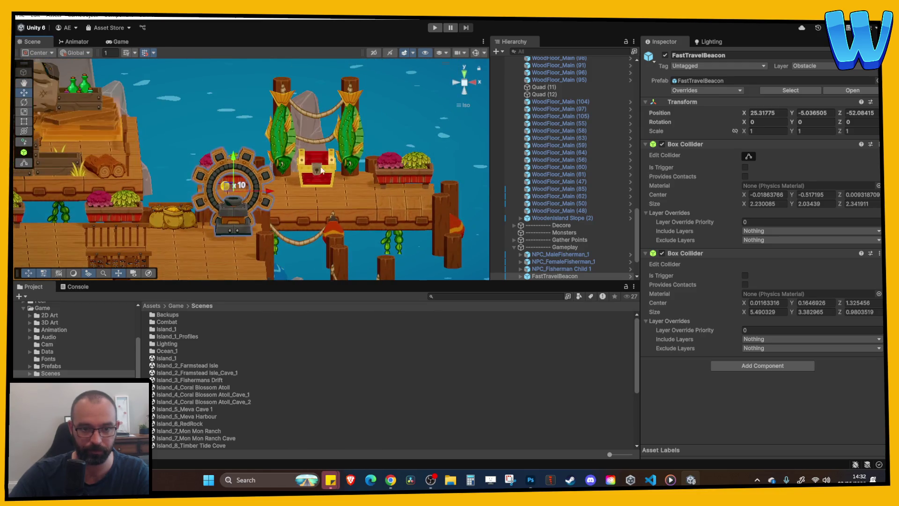
mouse_move(233, 173)
mouse_down()
mouse_move(152, 67)
mouse_move(188, 103)
mouse_up()
mouse_move(220, 158)
mouse_down()
mouse_move(199, 147)
mouse_move(187, 47)
mouse_up()
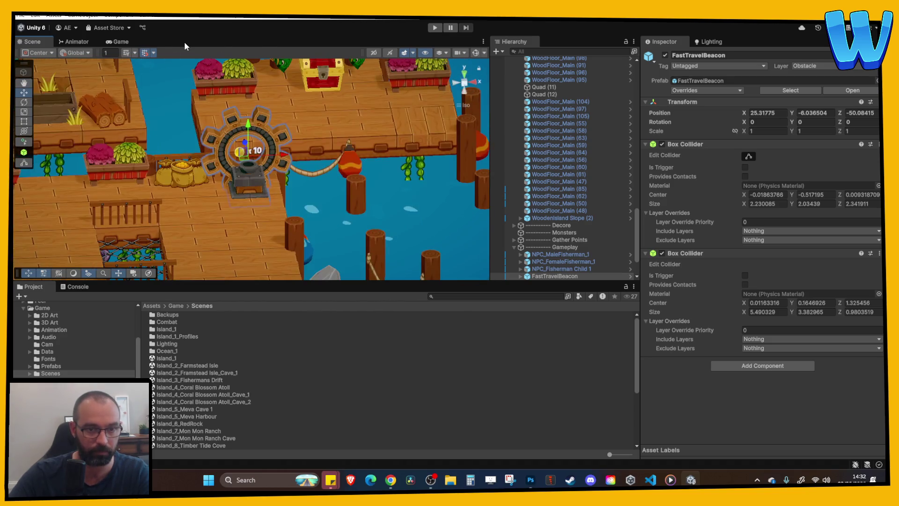
scroll(248, 131, up, 3)
drag(250, 126, 251, 124)
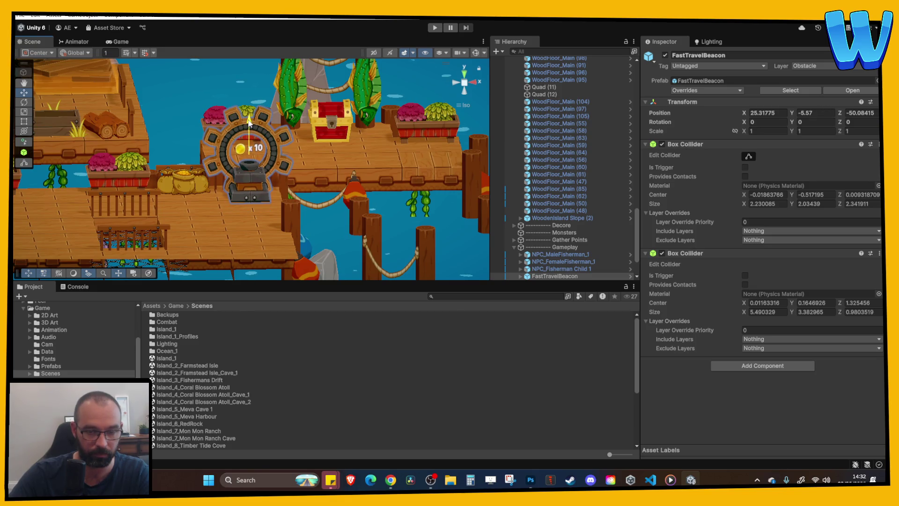
click(464, 73)
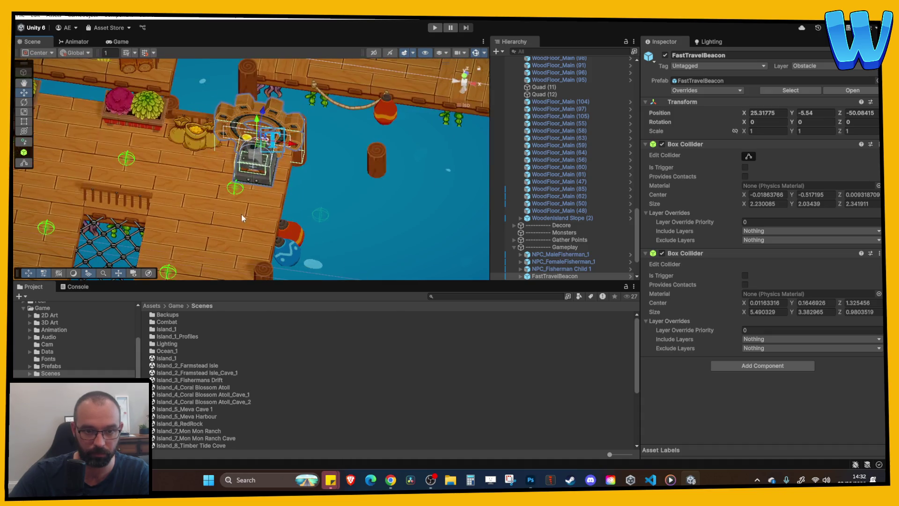
Pick SpawnPoint Monster (5) from the overlapping objects and delete it.
click(236, 188)
right_click(236, 188)
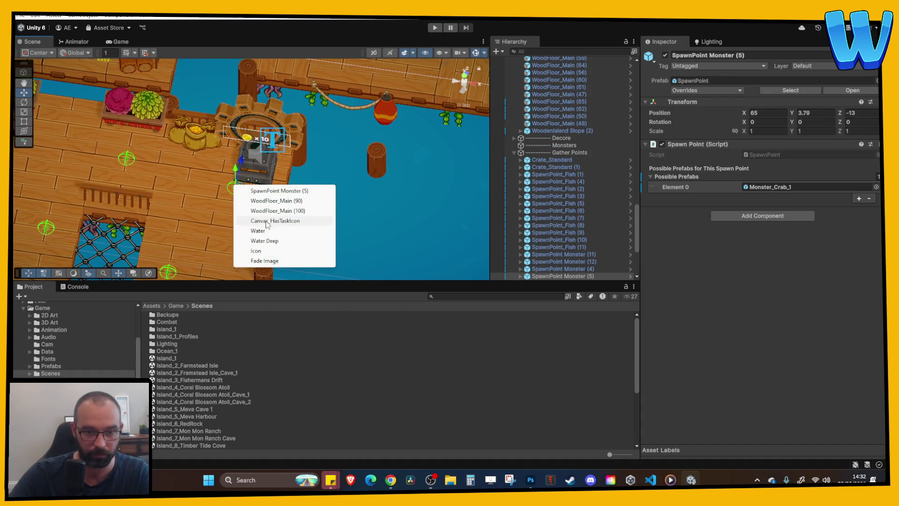
click(264, 189)
scroll(265, 189, down, 4)
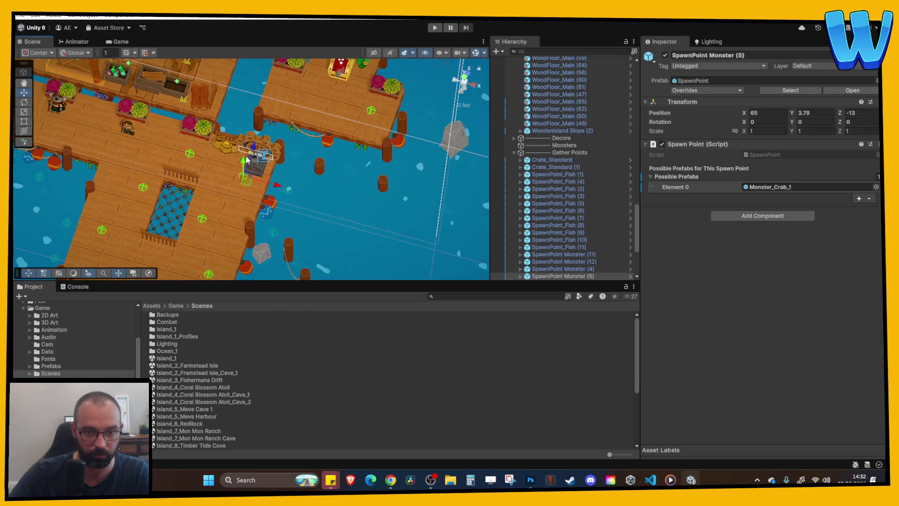
drag(245, 156, 254, 179)
key(Delete)
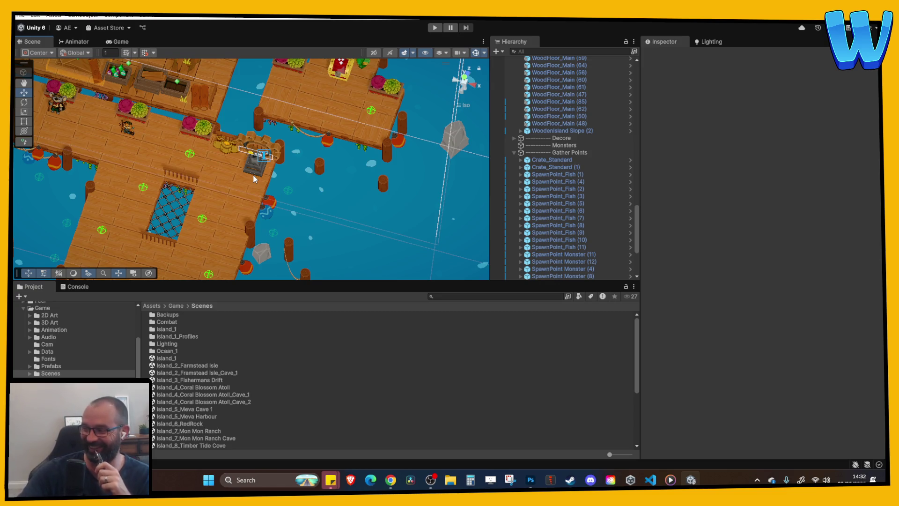
Review the docks from above, then select the beacon and the Gather Points group.
mouse_move(265, 206)
mouse_down()
mouse_move(158, 235)
mouse_move(283, 207)
mouse_up()
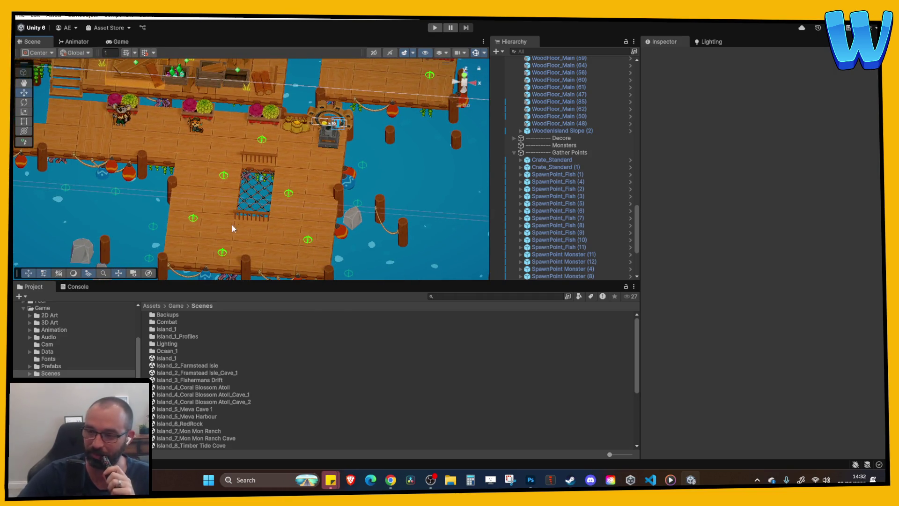
scroll(248, 224, down, 2)
scroll(311, 201, down, 3)
drag(311, 201, 247, 240)
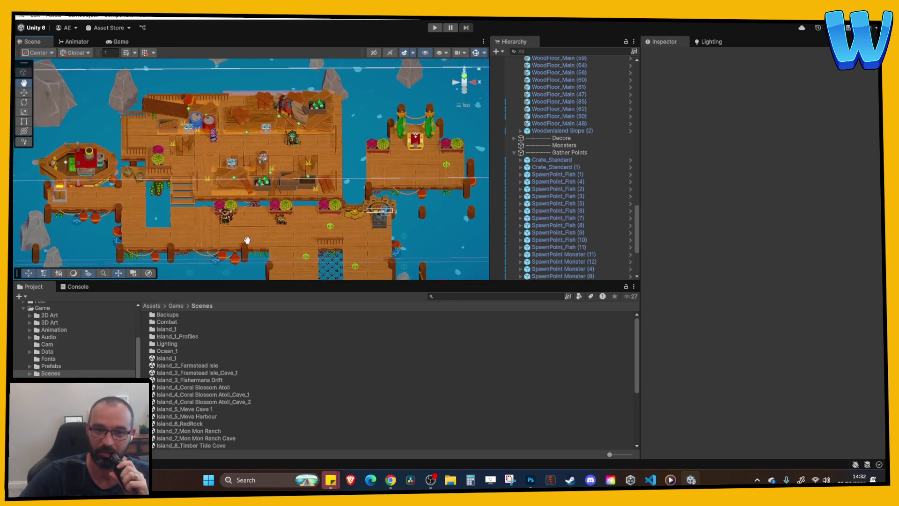
scroll(264, 211, up, 3)
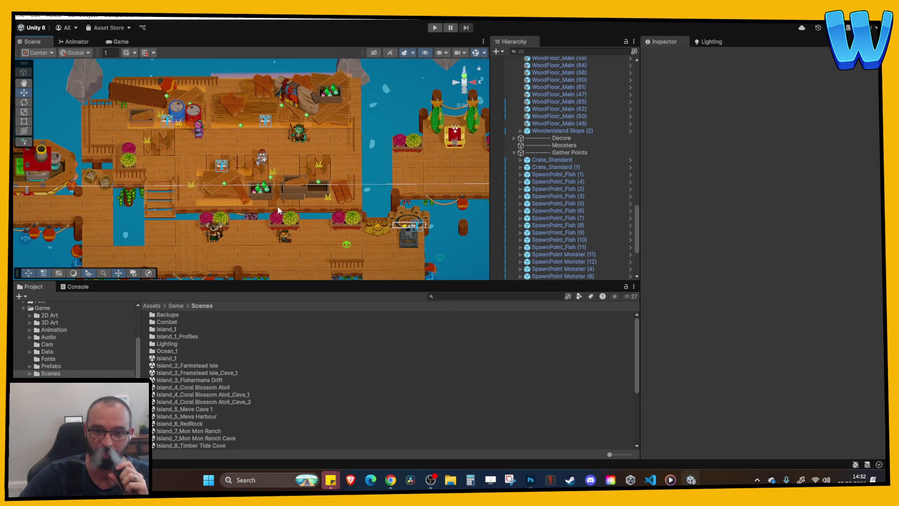
click(408, 236)
scroll(557, 211, down, 2)
scroll(557, 211, up, 2)
click(568, 200)
click(568, 190)
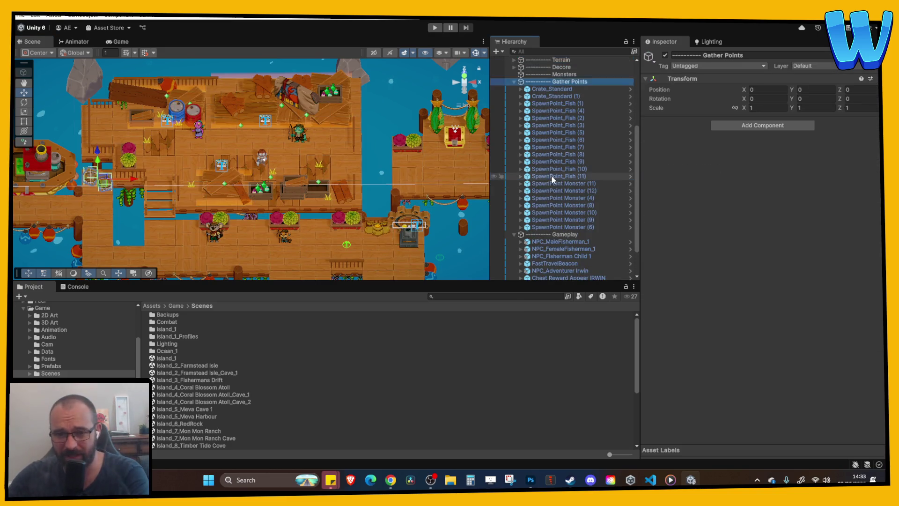
Select the beacon's BeaconActivator child and enter 50 as its Beacon Cost.
key(Left)
click(515, 197)
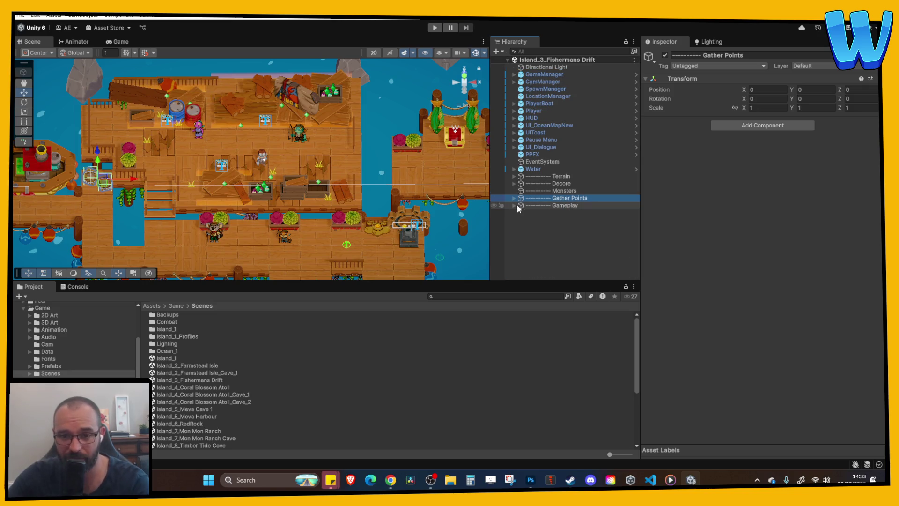
click(515, 205)
click(543, 276)
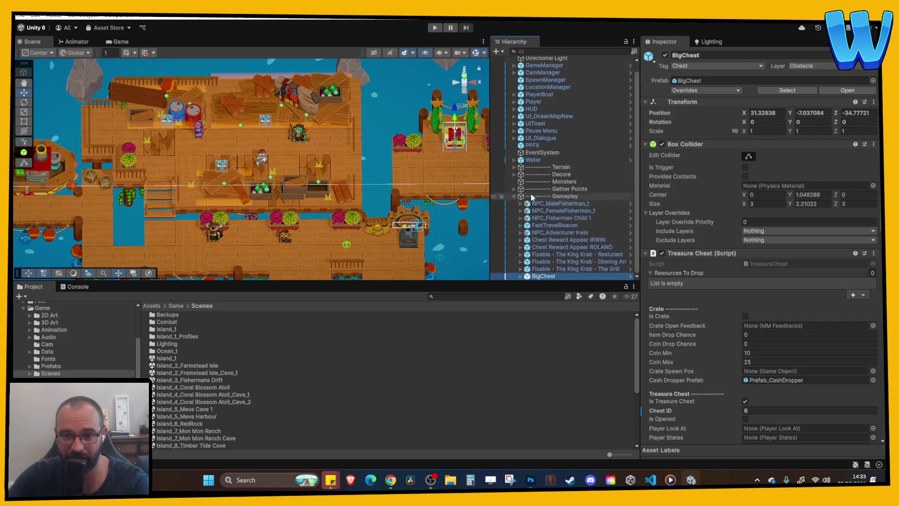
click(411, 242)
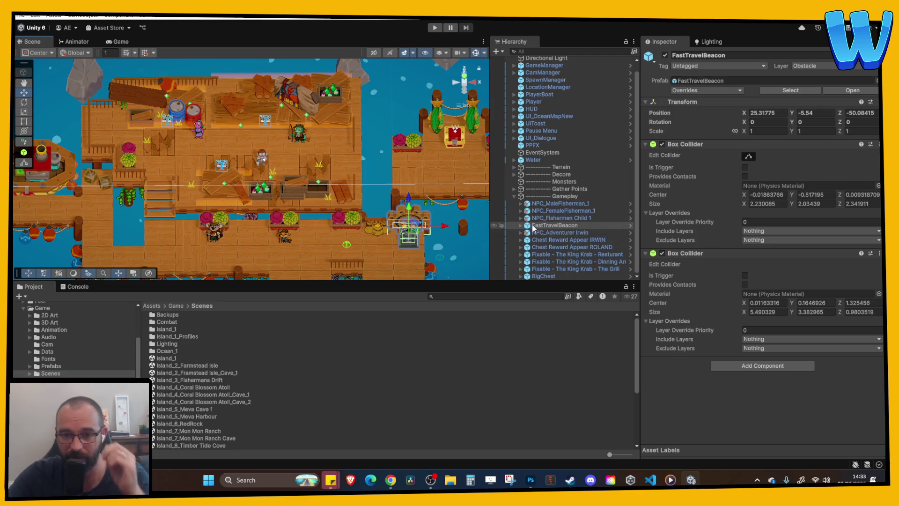
click(521, 226)
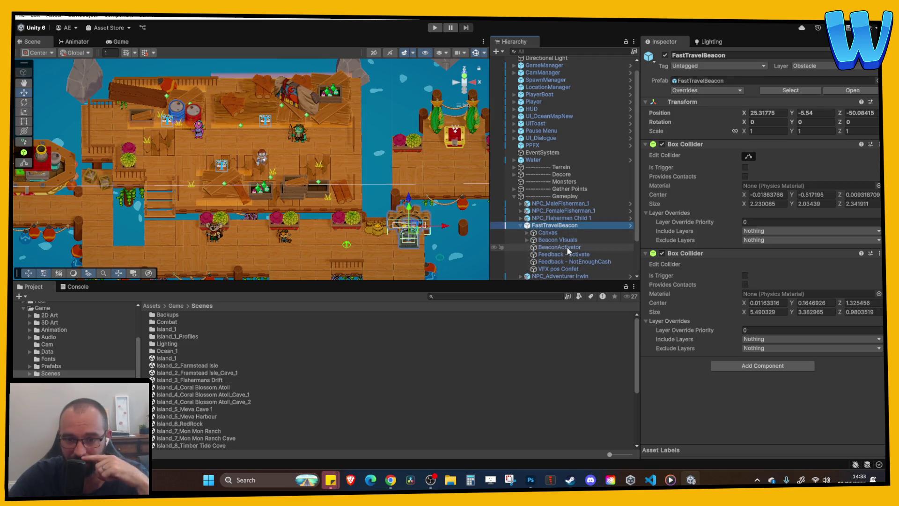
click(566, 247)
scroll(687, 241, down, 5)
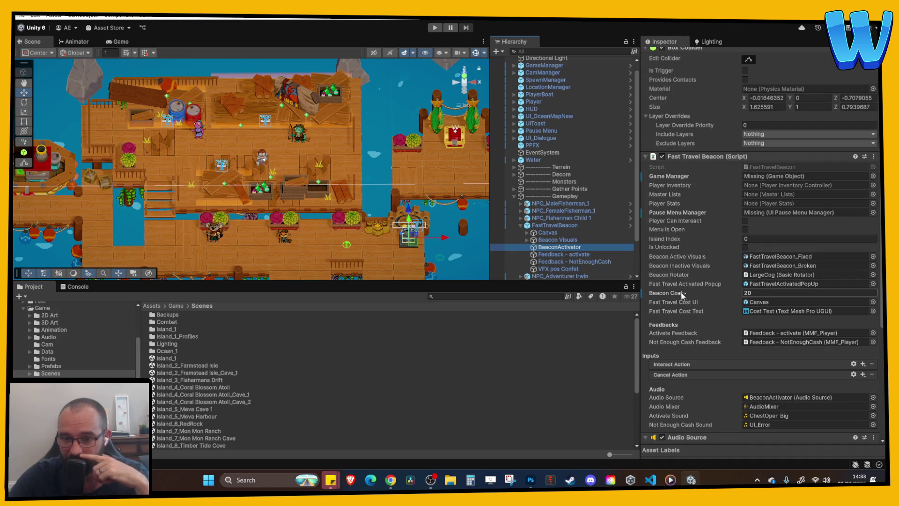
click(746, 293)
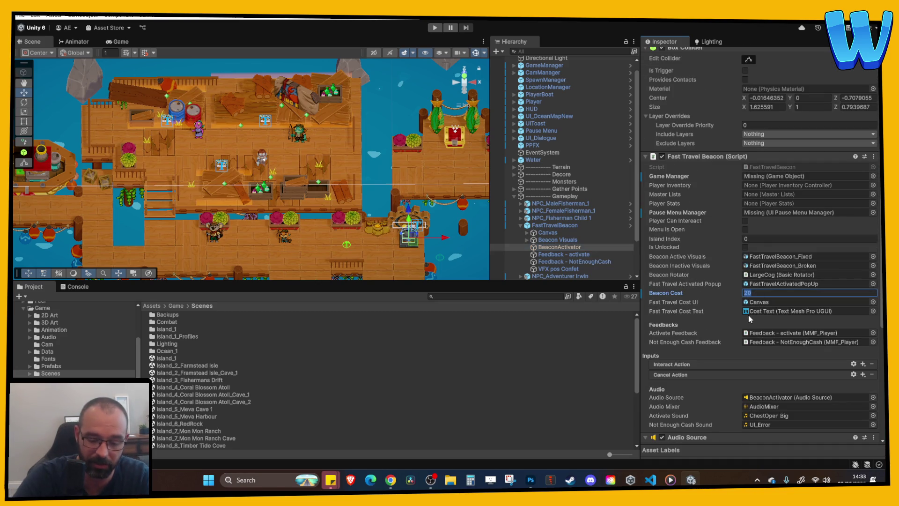
text(50)
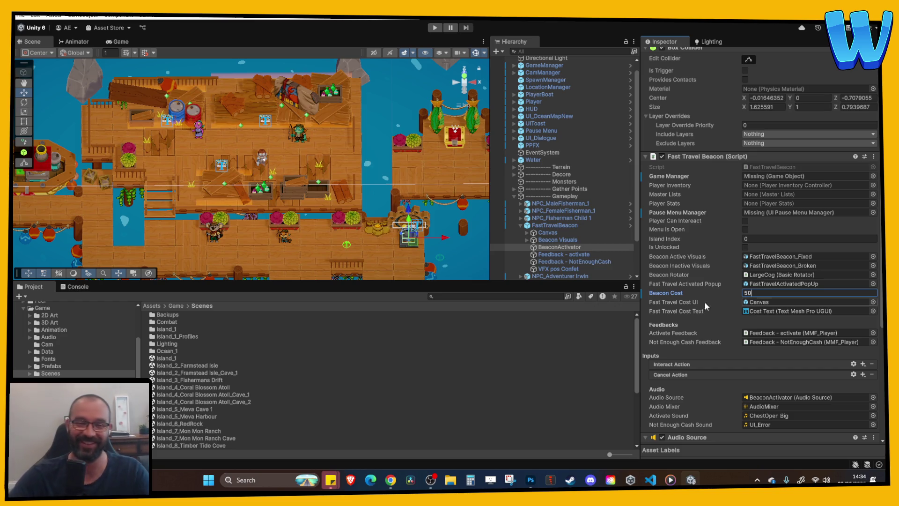
mouse_move(291, 173)
mouse_down()
mouse_move(241, 177)
mouse_move(304, 171)
mouse_up()
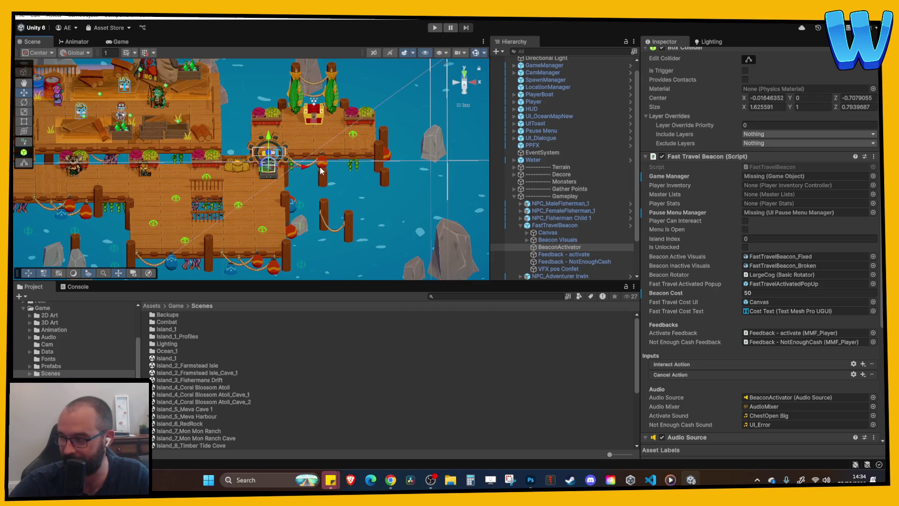
Frame the BeaconActivator and commit the Beacon Cost of 50.
key(f)
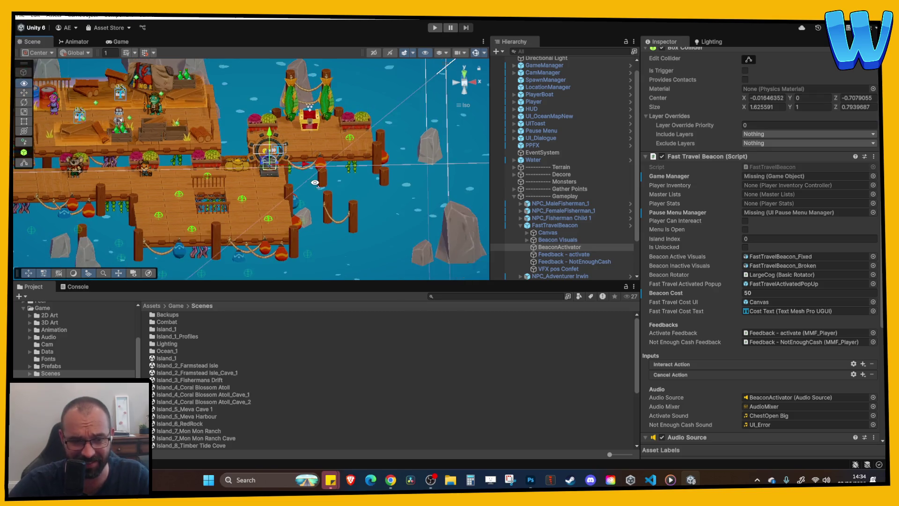
mouse_move(332, 213)
mouse_down()
mouse_move(336, 195)
mouse_move(353, 198)
mouse_move(323, 175)
mouse_move(412, 178)
mouse_up()
click(755, 293)
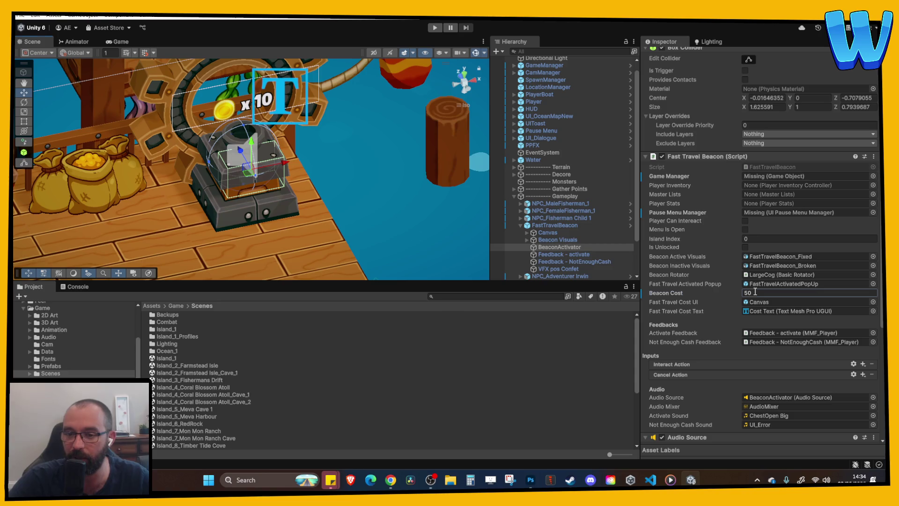
scroll(738, 244, down, 3)
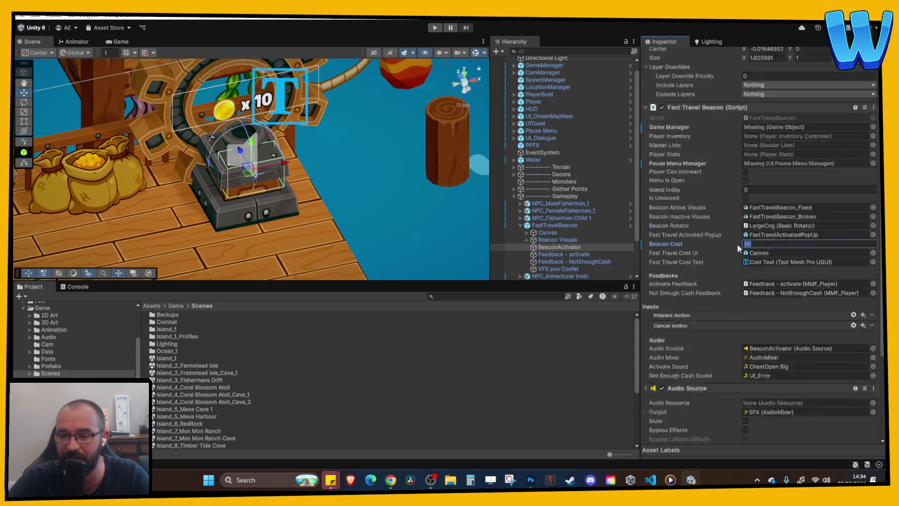
scroll(754, 248, up, 4)
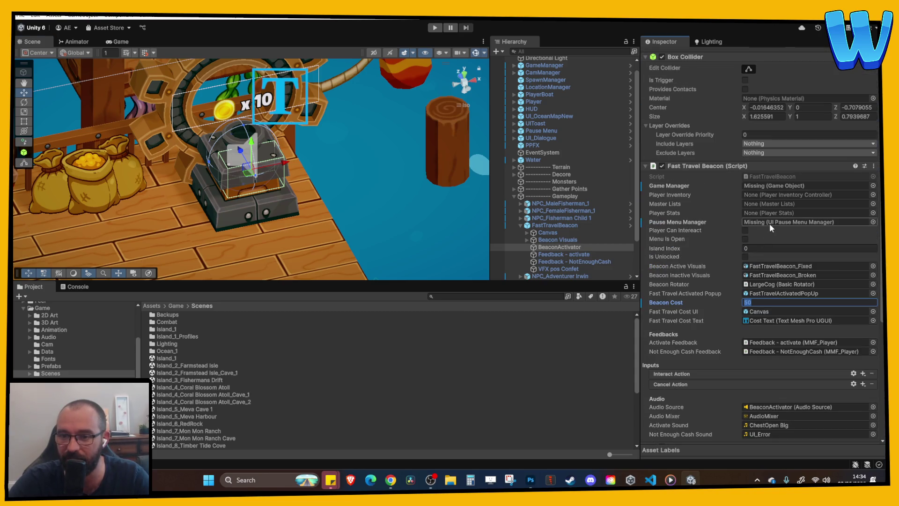
click(768, 223)
Assign Pause Menu as Pause Menu Manager and GameManager as Game Manager, then save the scene.
scroll(542, 126, up, 1)
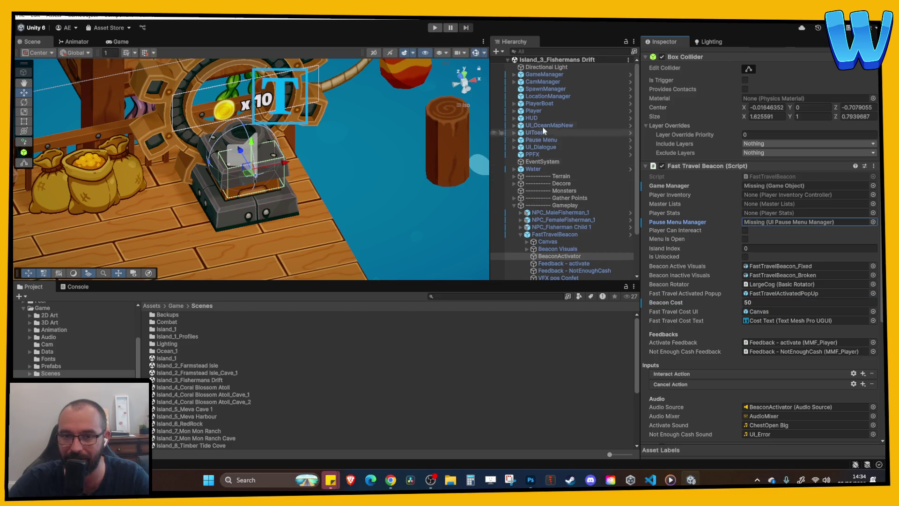
mouse_move(552, 141)
mouse_down()
mouse_move(803, 205)
mouse_move(803, 223)
mouse_up()
click(802, 220)
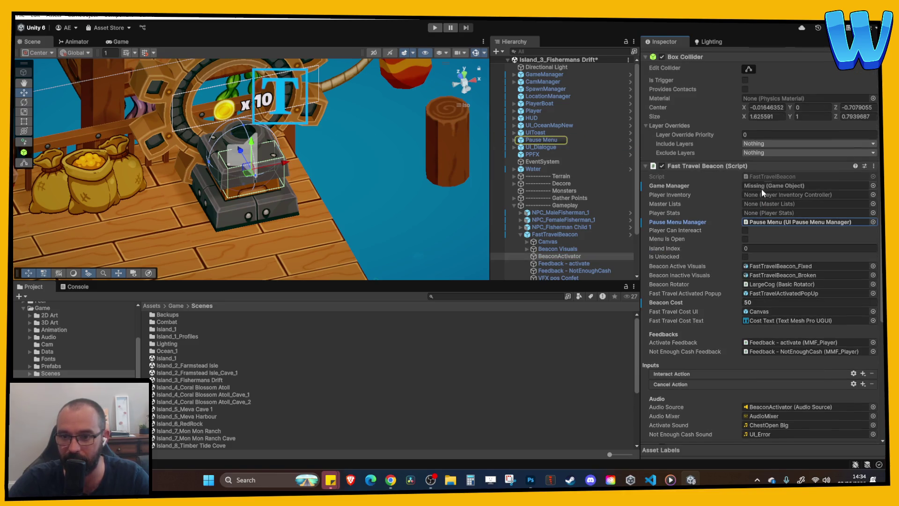
drag(544, 74, 754, 187)
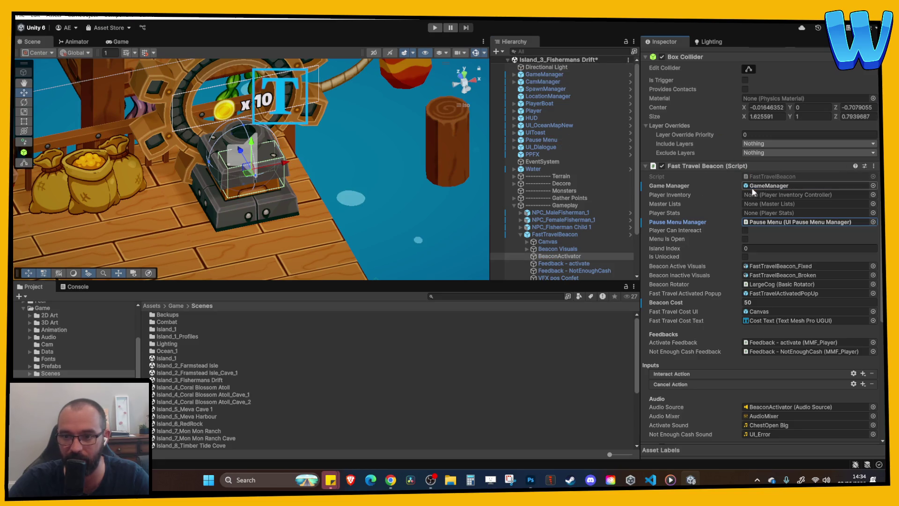
key(ctrl+s)
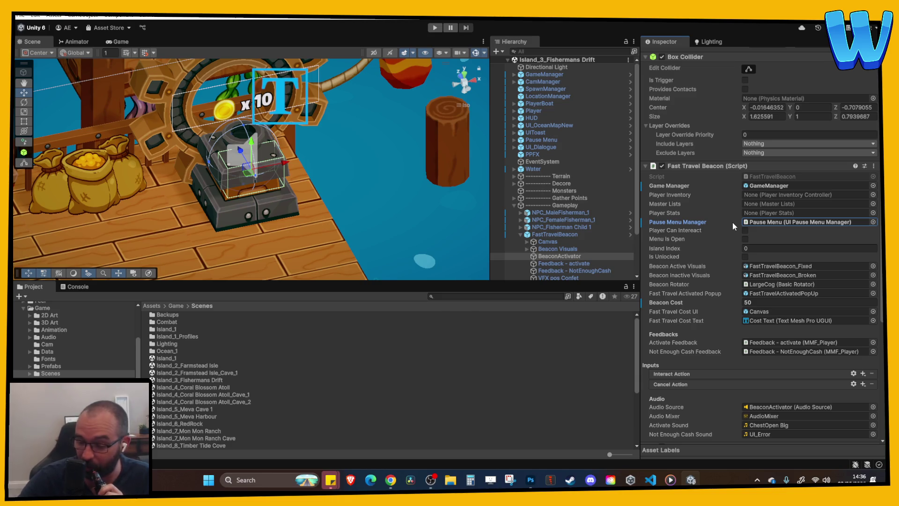
Orbit and zoom around the finished dock beacon, then open Island_2_Farmstead Isle.
drag(337, 173, 343, 188)
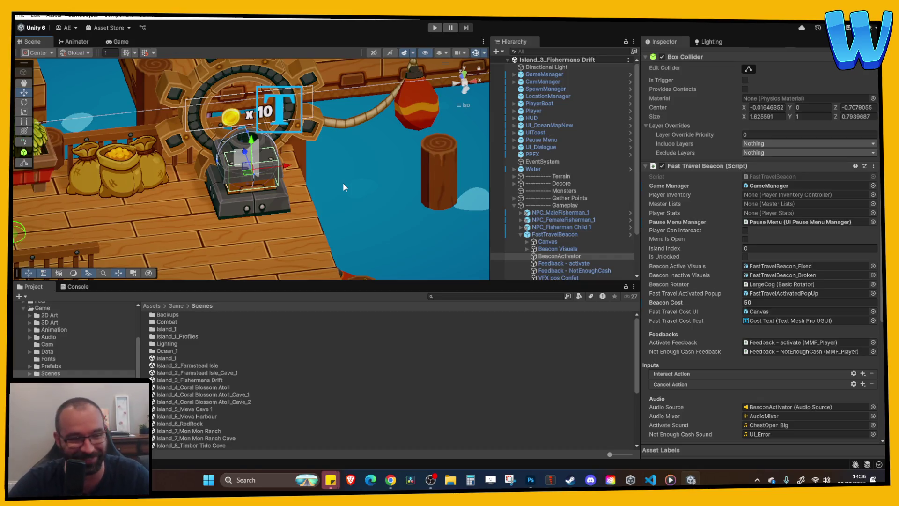
drag(343, 183, 370, 188)
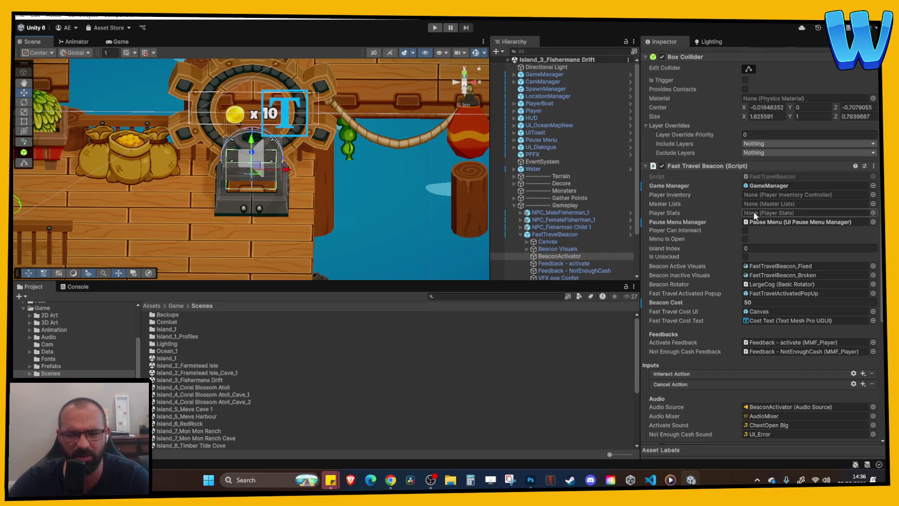
scroll(365, 192, down, 5)
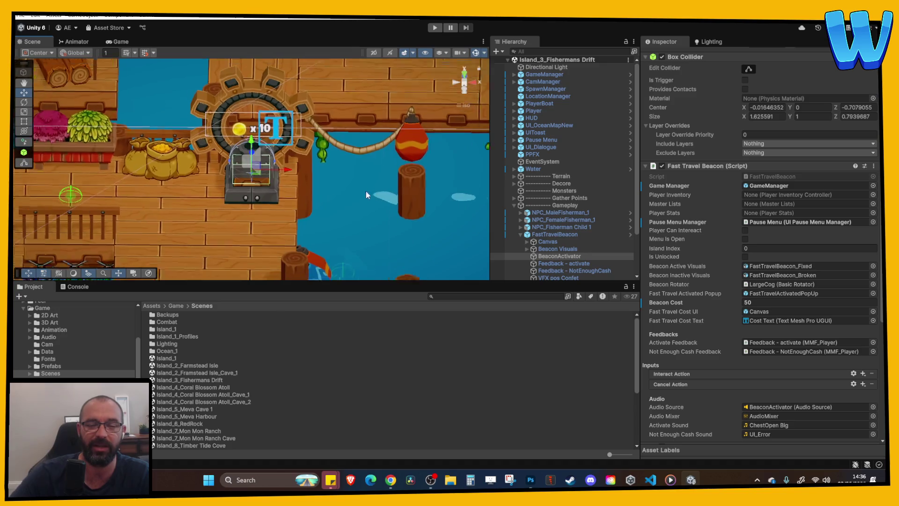
scroll(360, 193, up, 1)
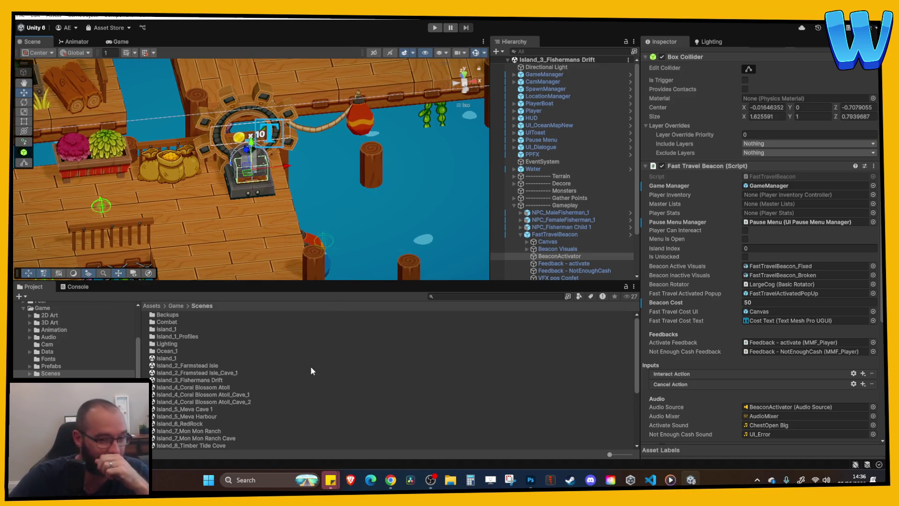
double_click(217, 365)
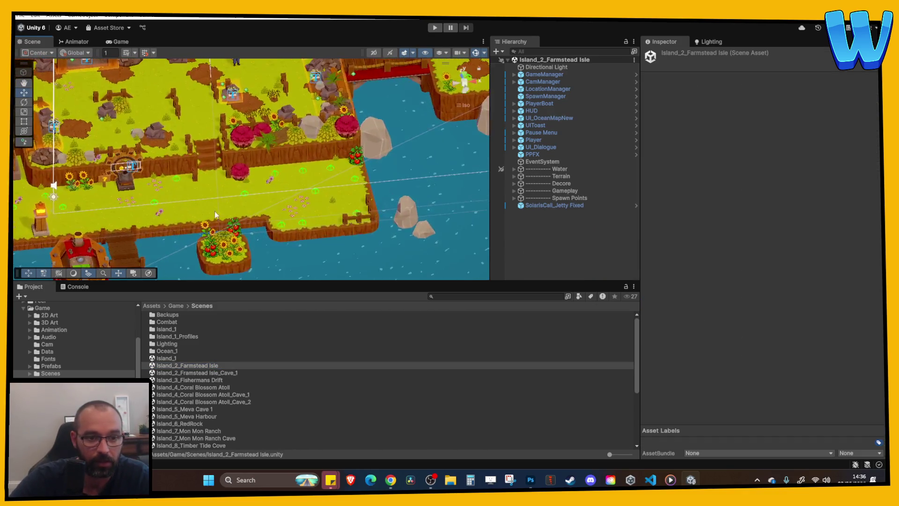
Inspect the Farmstead Isle FastTravelBeacon's BeaconActivator settings.
click(96, 189)
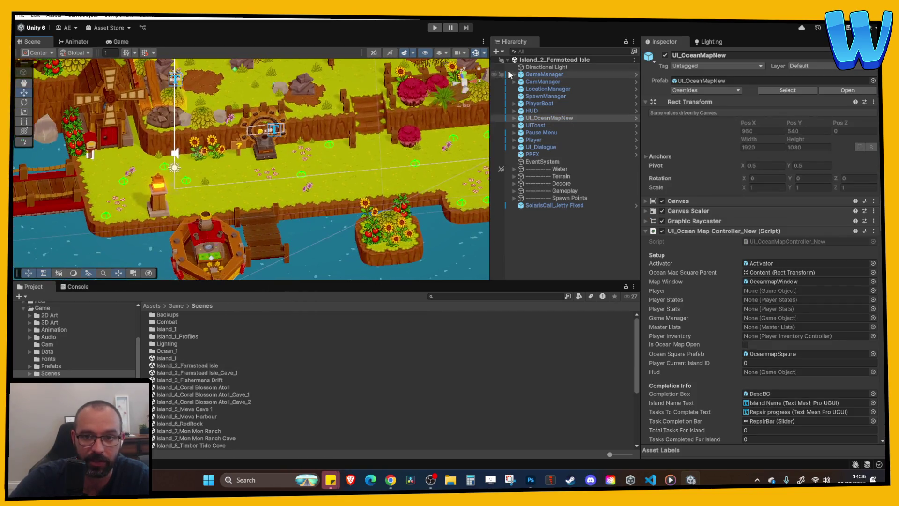
click(267, 149)
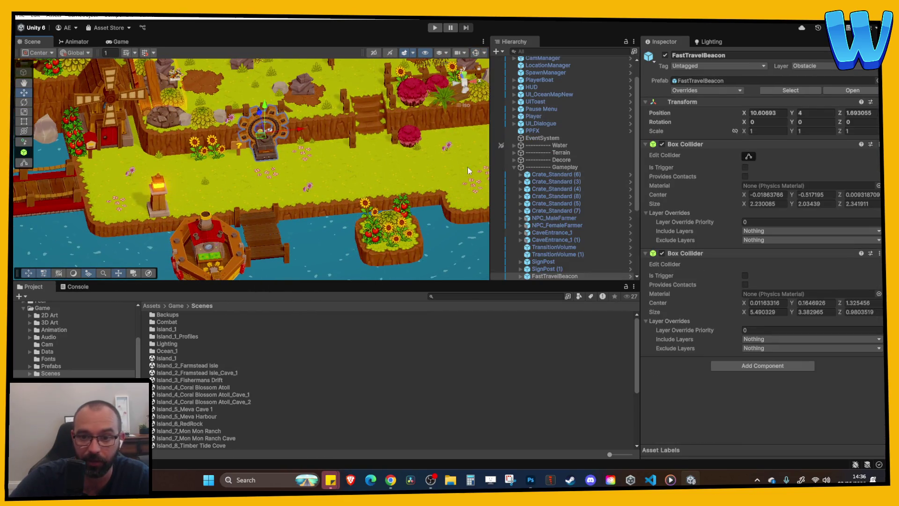
scroll(522, 196, down, 3)
click(524, 225)
click(519, 222)
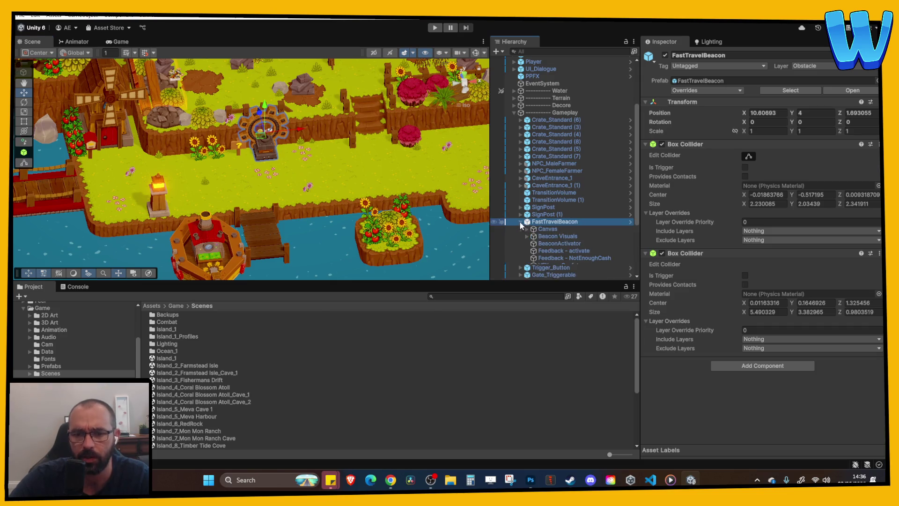
click(560, 243)
scroll(776, 275, down, 8)
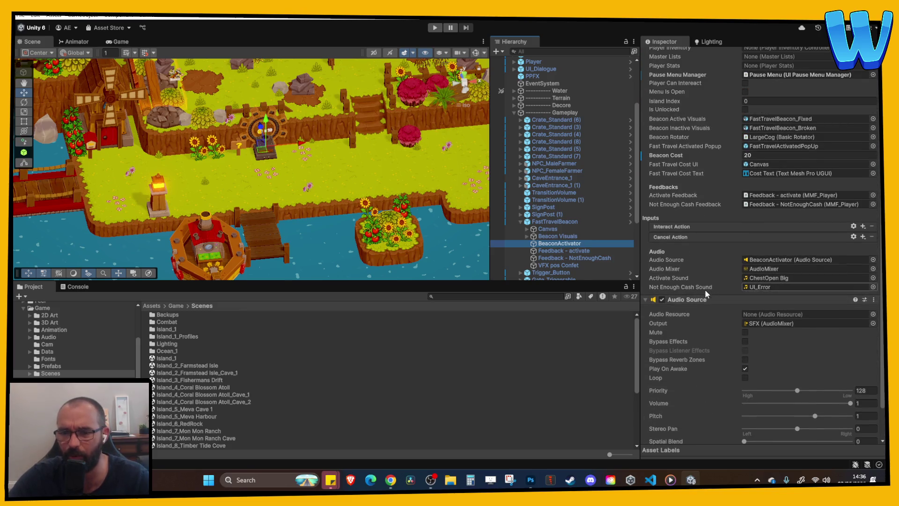
scroll(702, 293, up, 6)
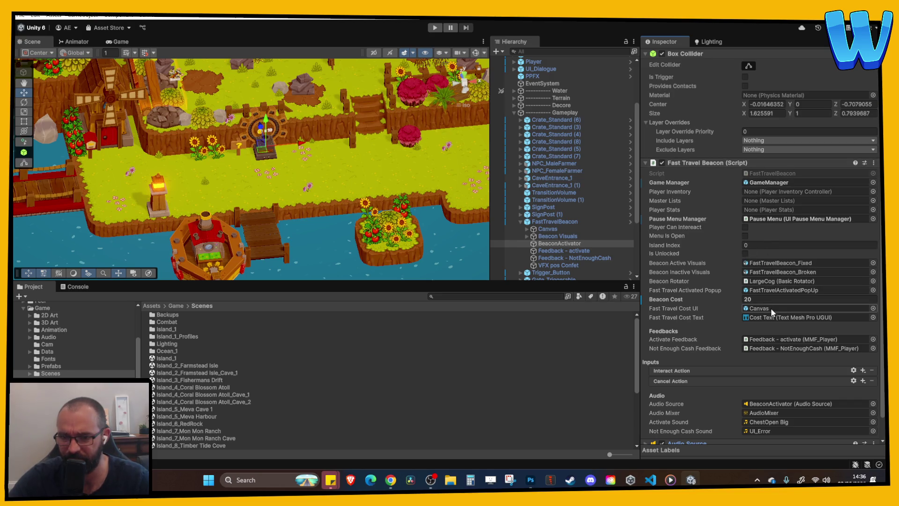
scroll(761, 356, down, 1)
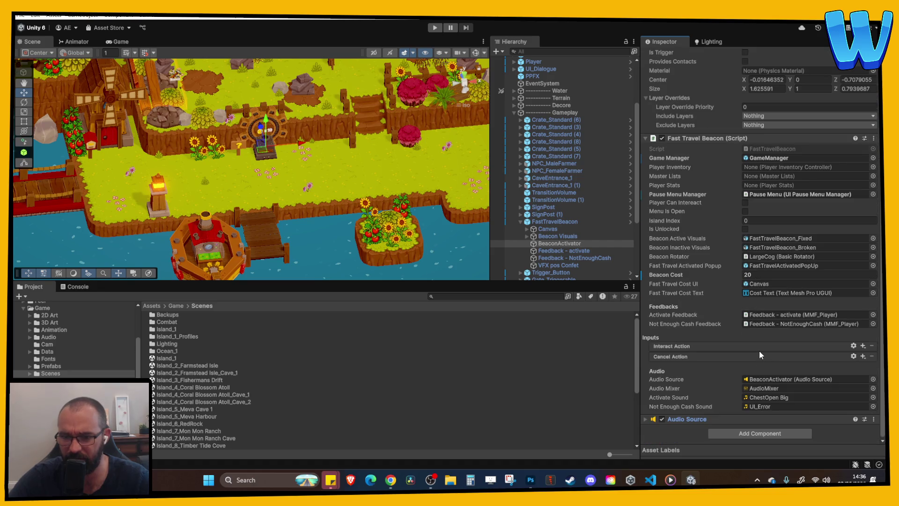
scroll(760, 350, up, 4)
scroll(605, 238, down, 2)
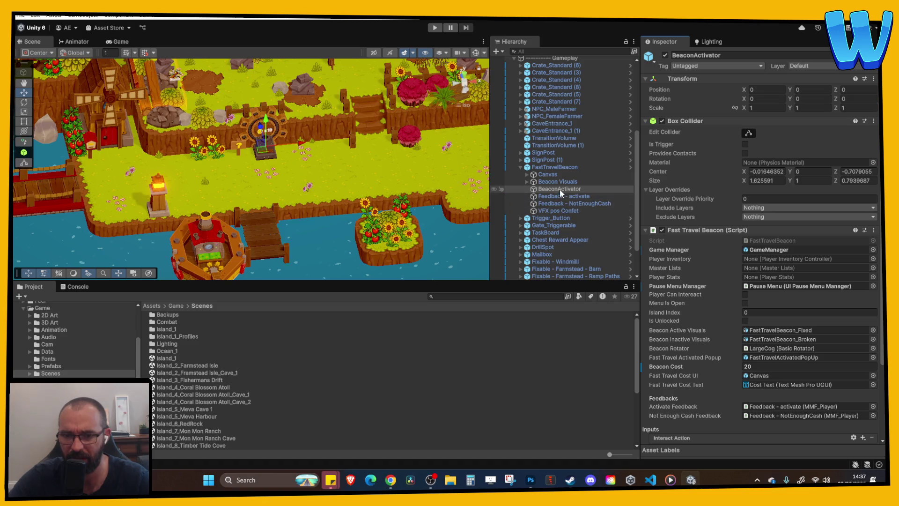
Frame the beacon, recheck BeaconActivator, and expand GameManager's Master Lists component.
click(555, 168)
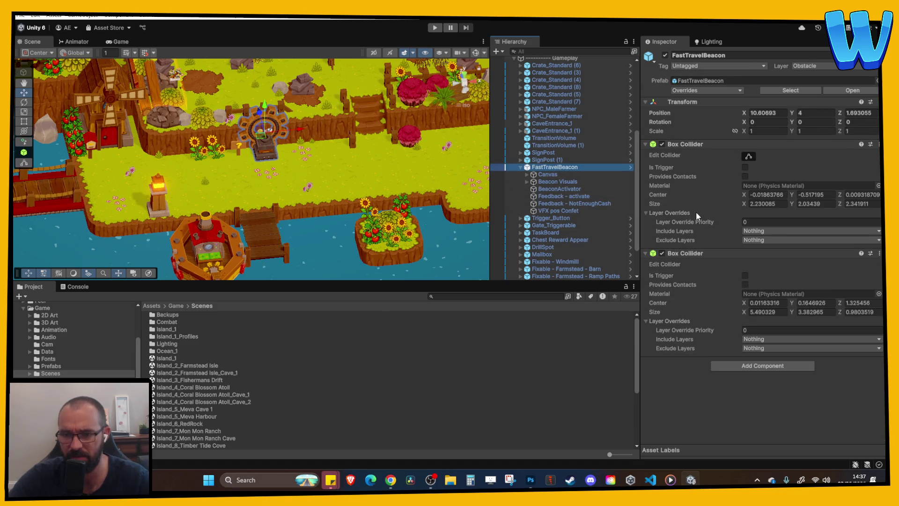
key(f)
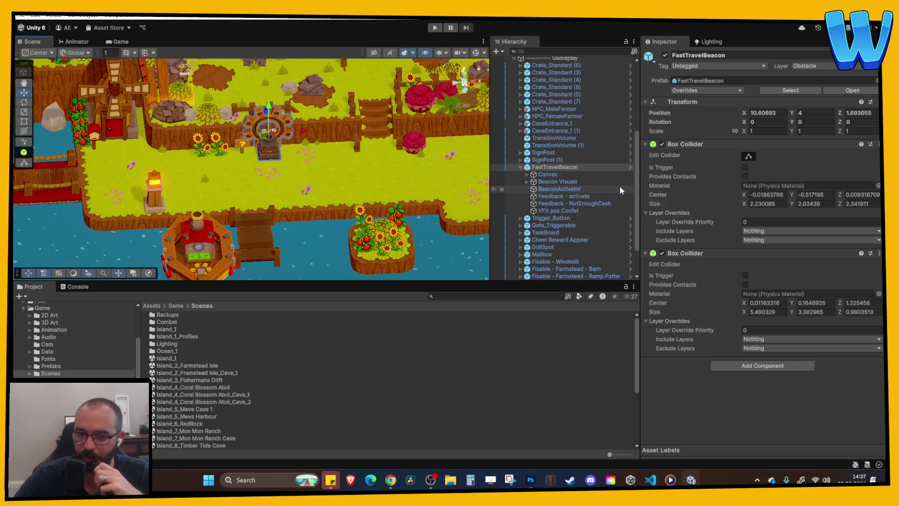
drag(281, 196, 318, 203)
click(556, 189)
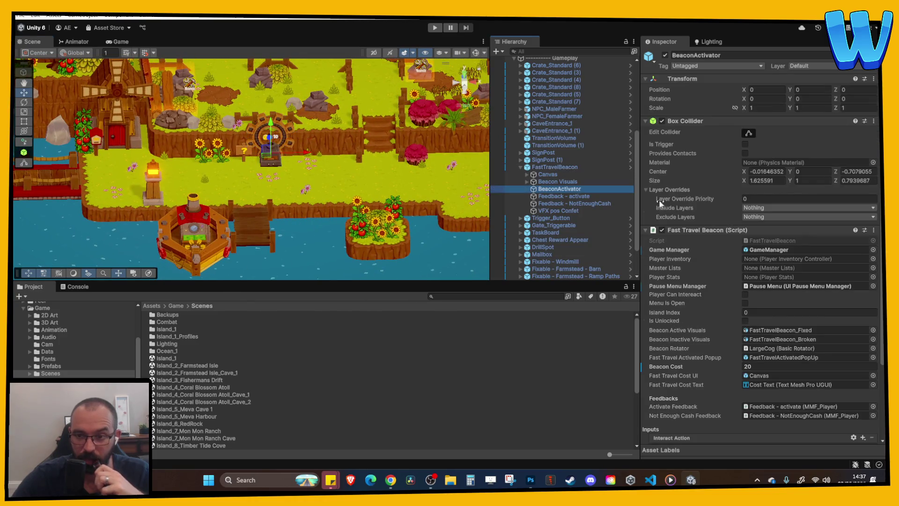
scroll(780, 258, down, 2)
click(769, 225)
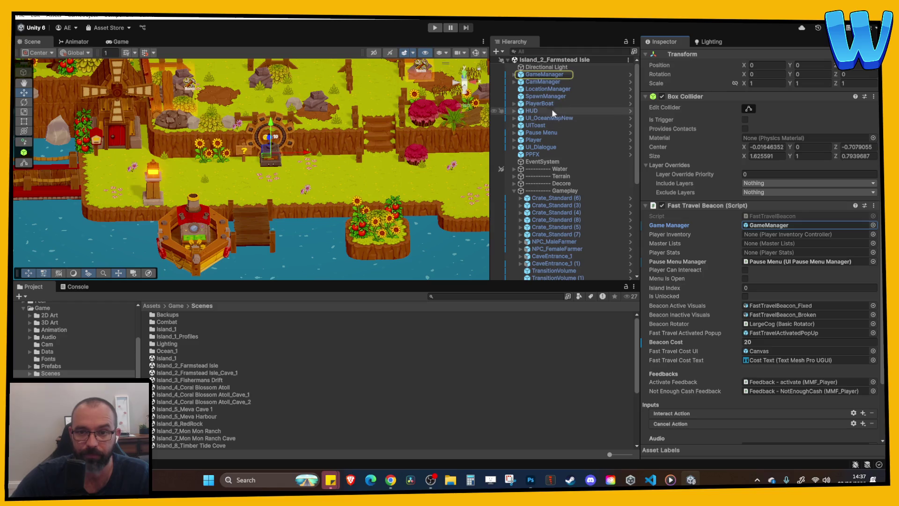
click(544, 74)
click(674, 129)
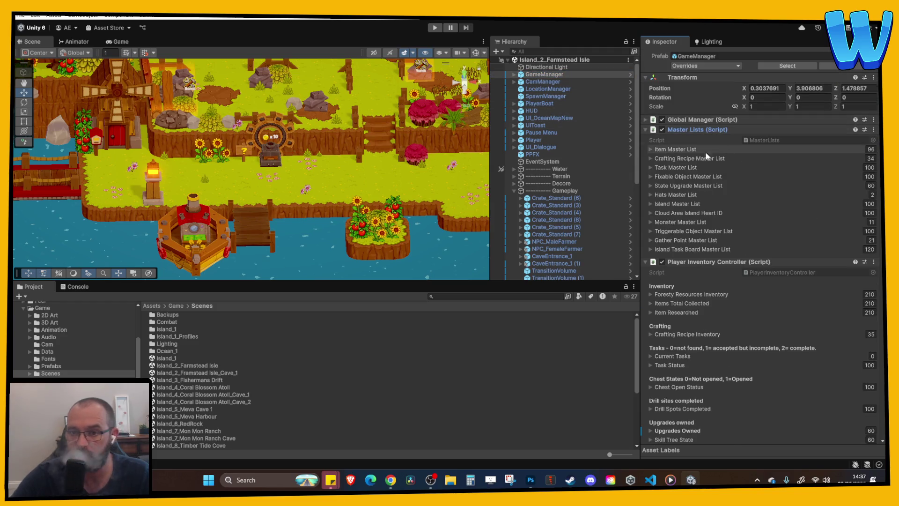
Select BeaconActivator and open its FastTravelBeacon script in VS Code.
click(287, 155)
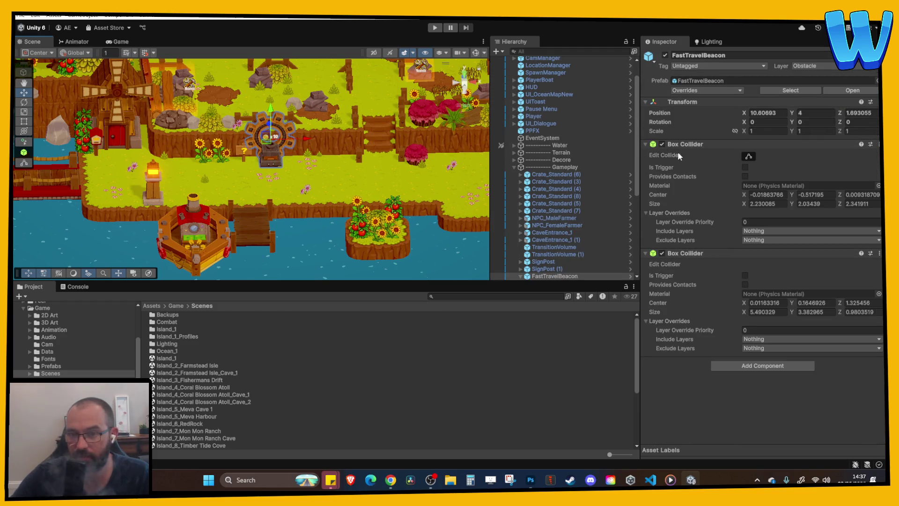
scroll(548, 224, down, 2)
scroll(549, 240, down, 2)
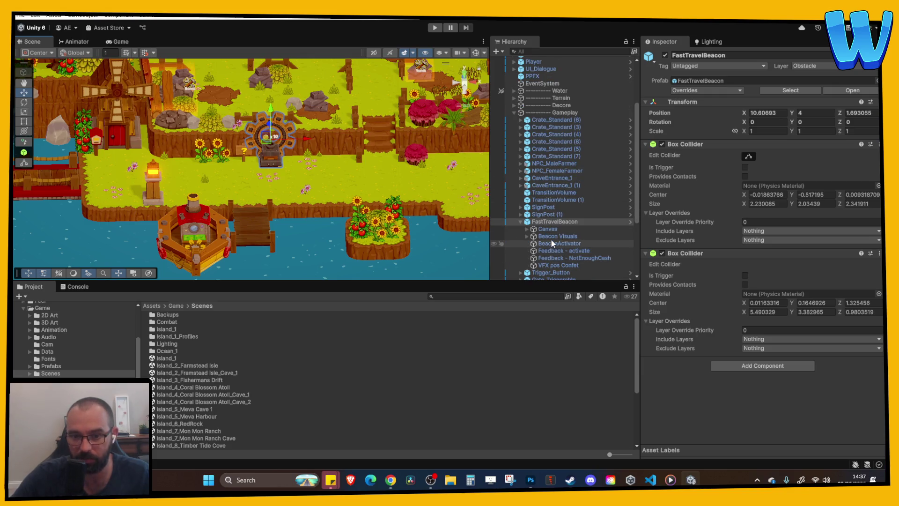
click(559, 236)
click(575, 243)
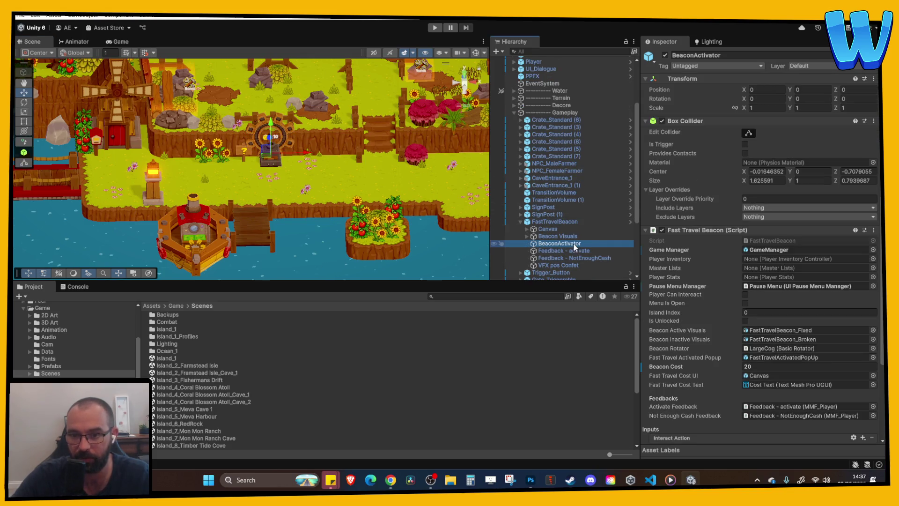
click(781, 241)
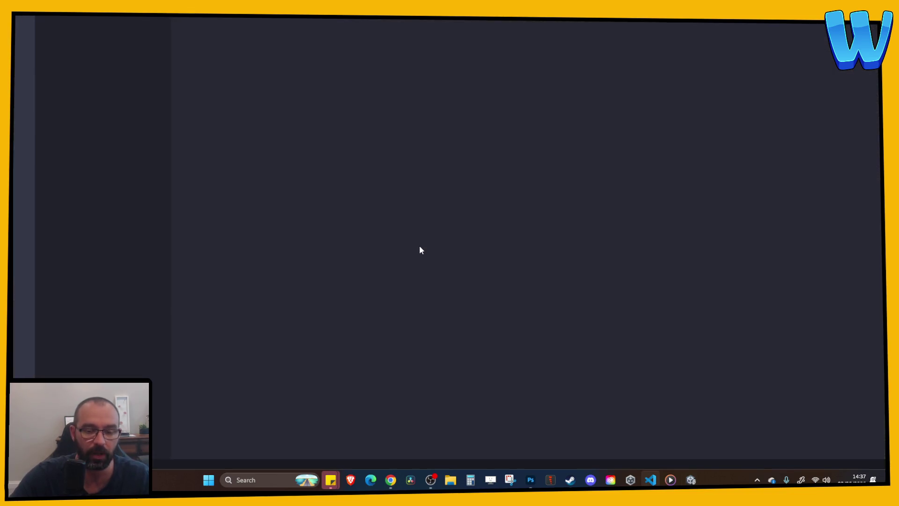
Read FastTravelBeacon.cs, checking isUnlocked usage and the islandIndex IndexOf lookup.
scroll(430, 243, down, 12)
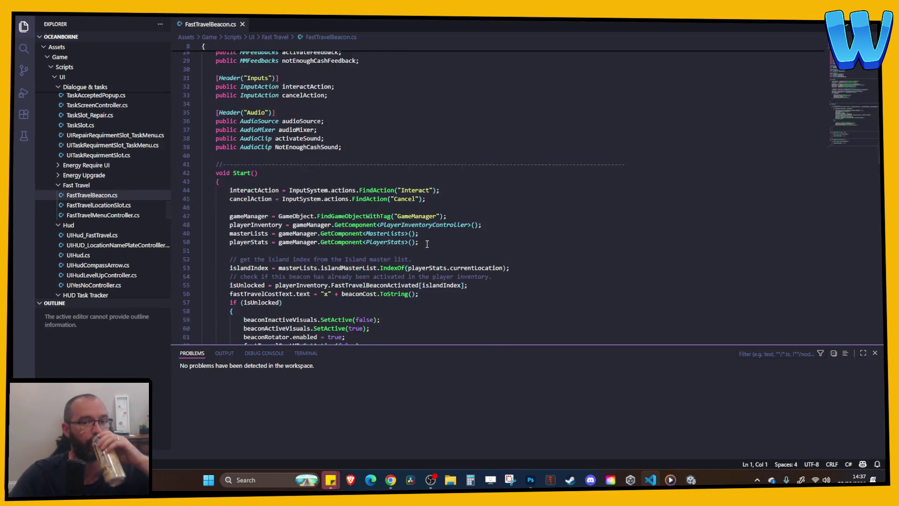
scroll(318, 215, down, 2)
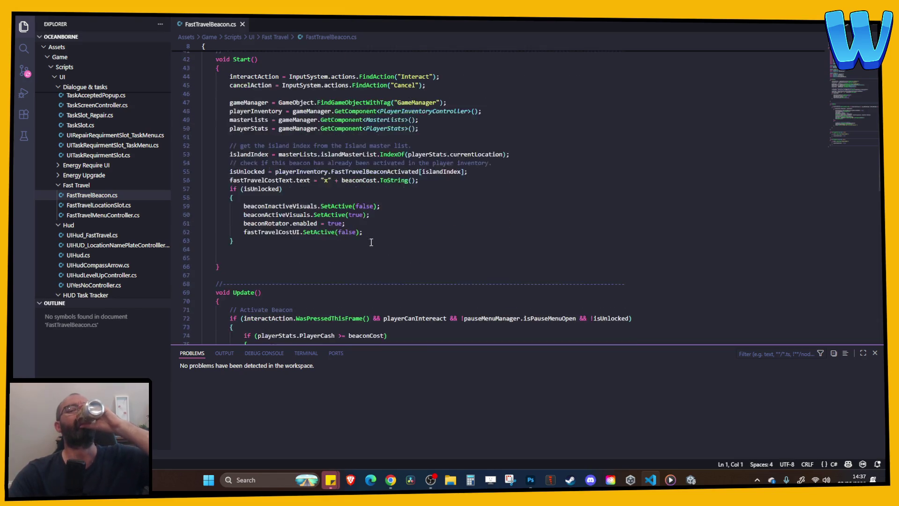
click(255, 190)
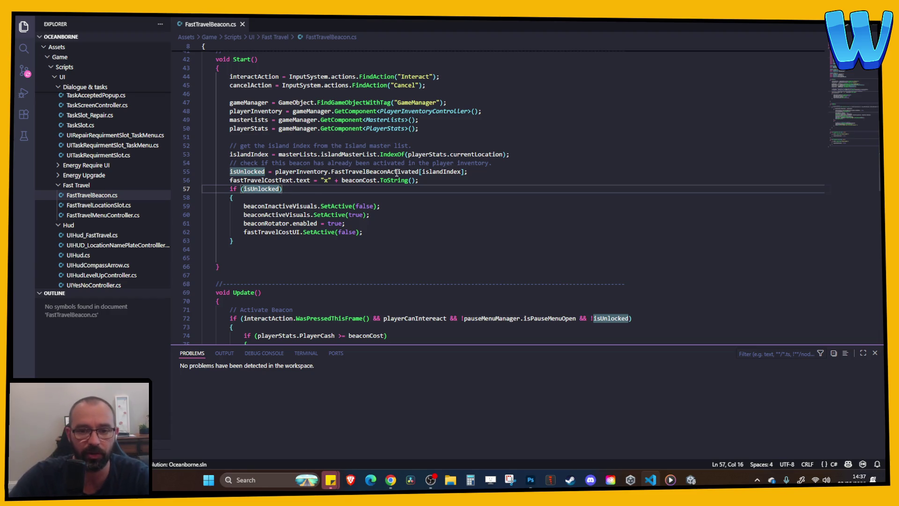
click(435, 171)
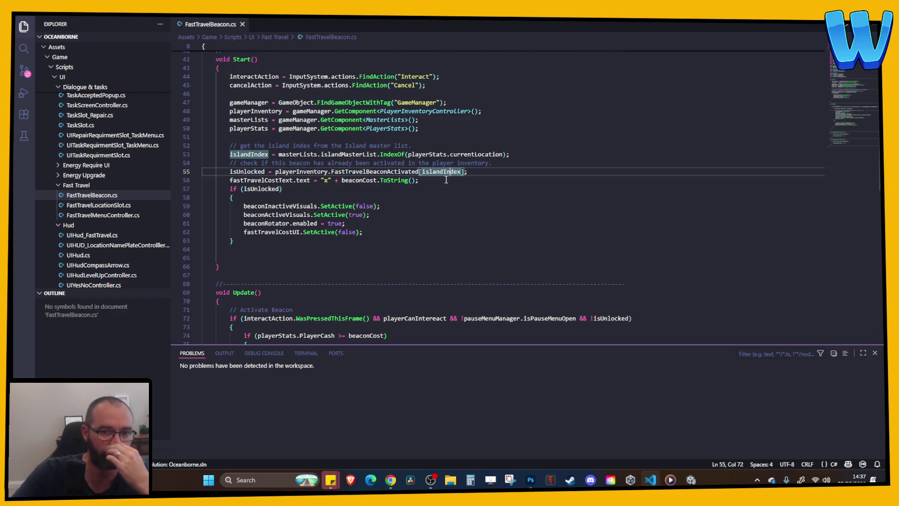
click(295, 154)
drag(321, 154, 526, 155)
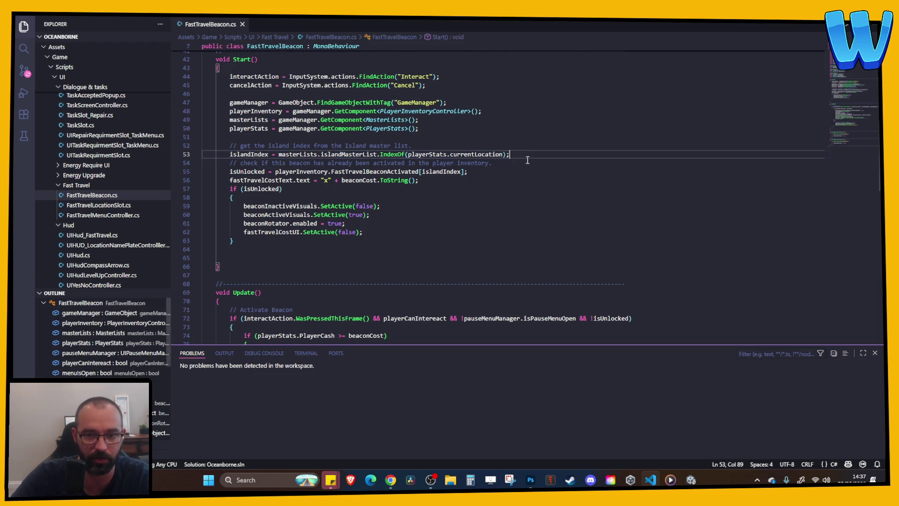
click(349, 164)
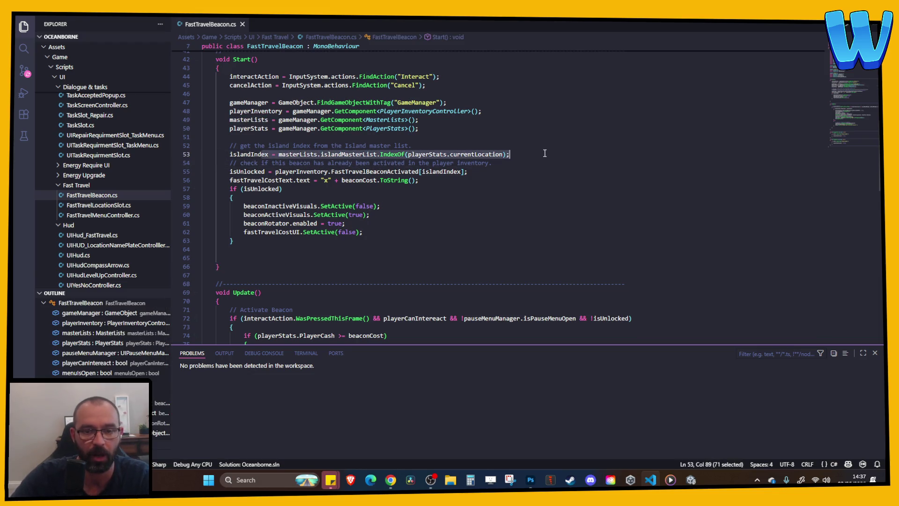
Switch back to Unity and view GameManager's Master Lists component.
click(691, 479)
scroll(579, 147, up, 5)
click(544, 74)
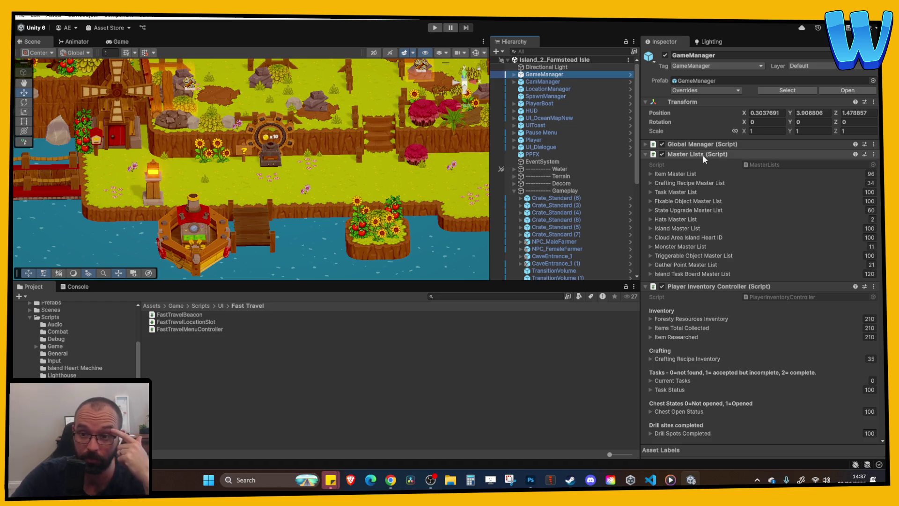
Open the Island Data folder under Assets/Game/Data and select the Farmstead Isle island data.
scroll(69, 358, up, 3)
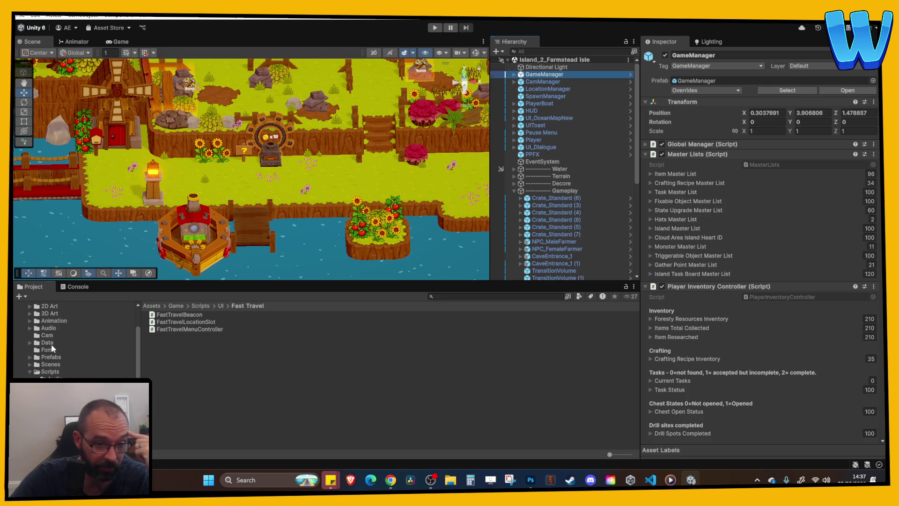
click(46, 343)
double_click(173, 351)
click(192, 314)
click(206, 321)
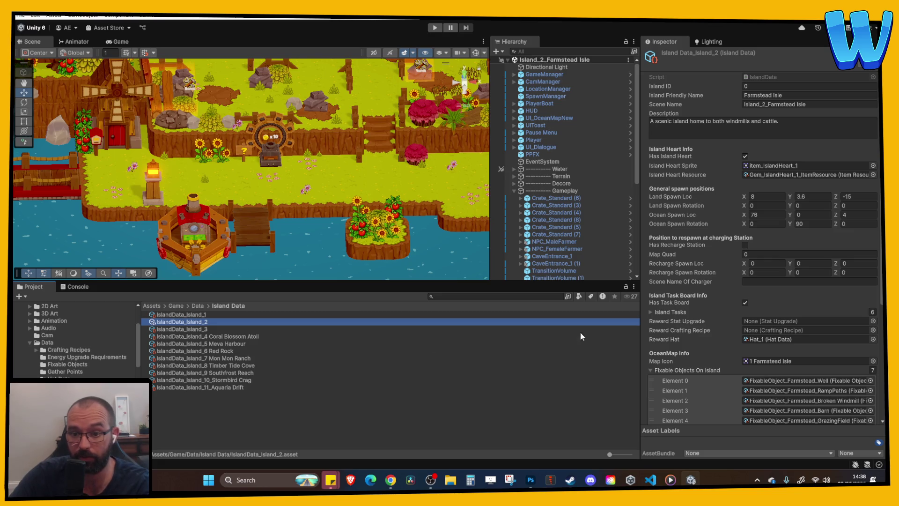
scroll(769, 347, down, 5)
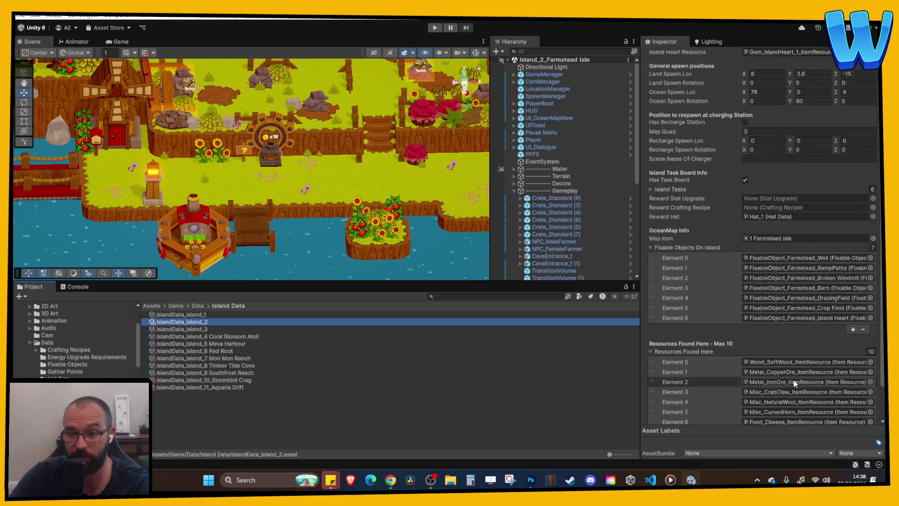
scroll(768, 323, up, 5)
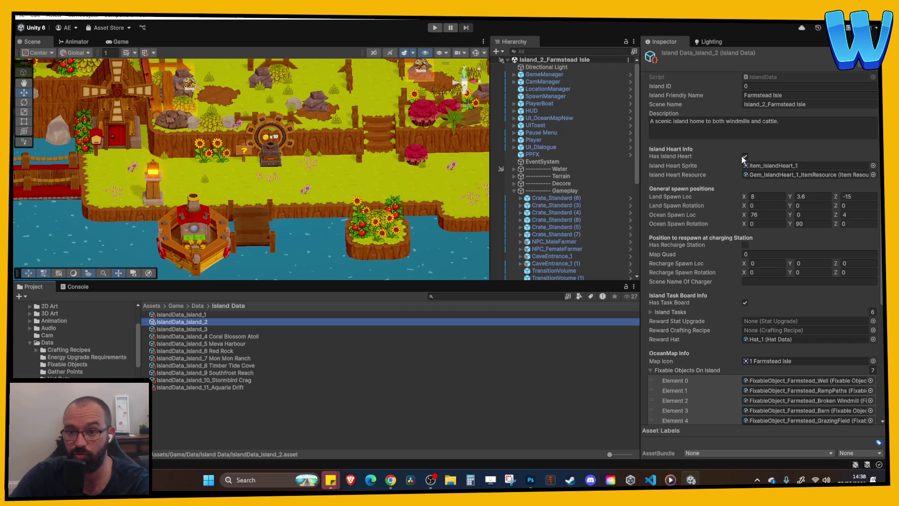
Compare the Fishermans Drift island data with Farmstead Isle's IslandData_Island_2 asset.
click(215, 329)
click(250, 323)
click(284, 328)
key(Up)
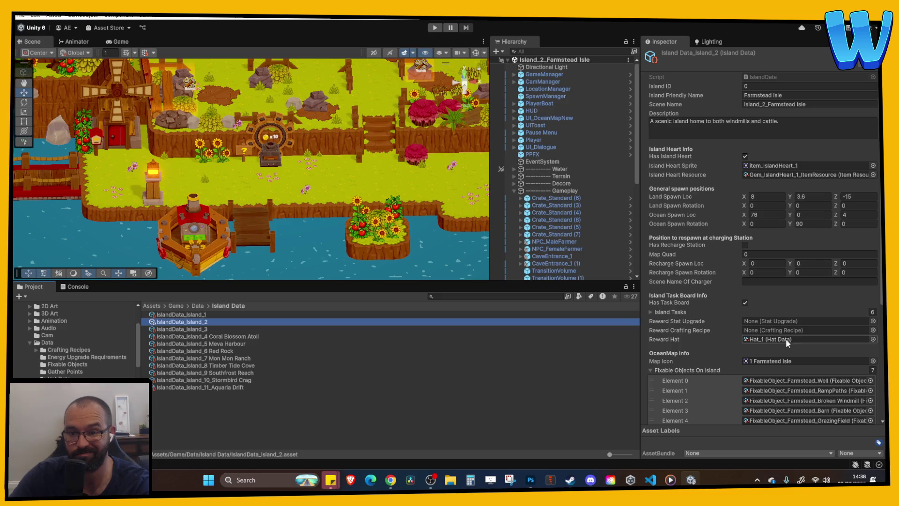
drag(427, 246, 390, 216)
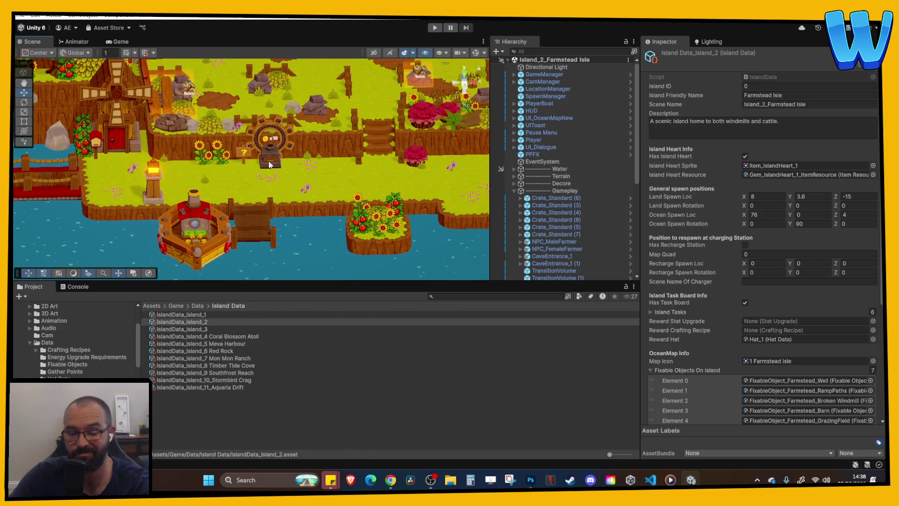
click(206, 323)
scroll(698, 335, down, 5)
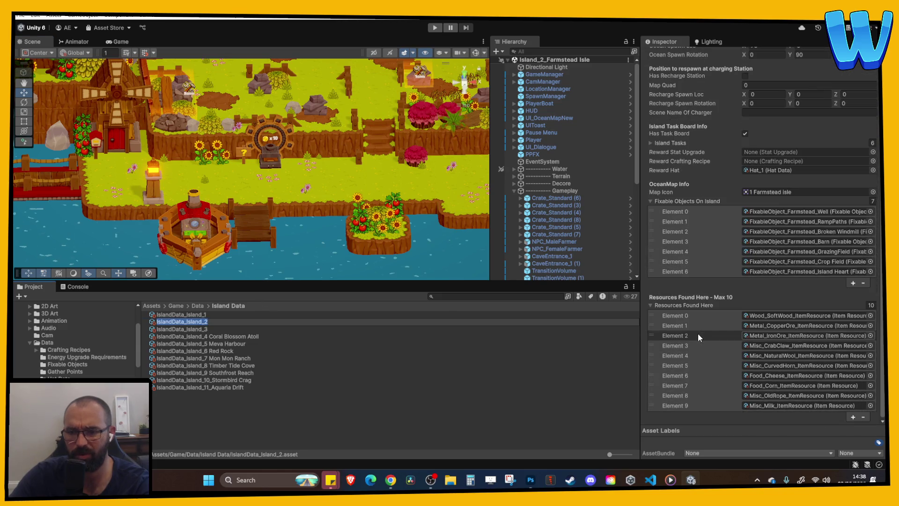
scroll(700, 336, up, 4)
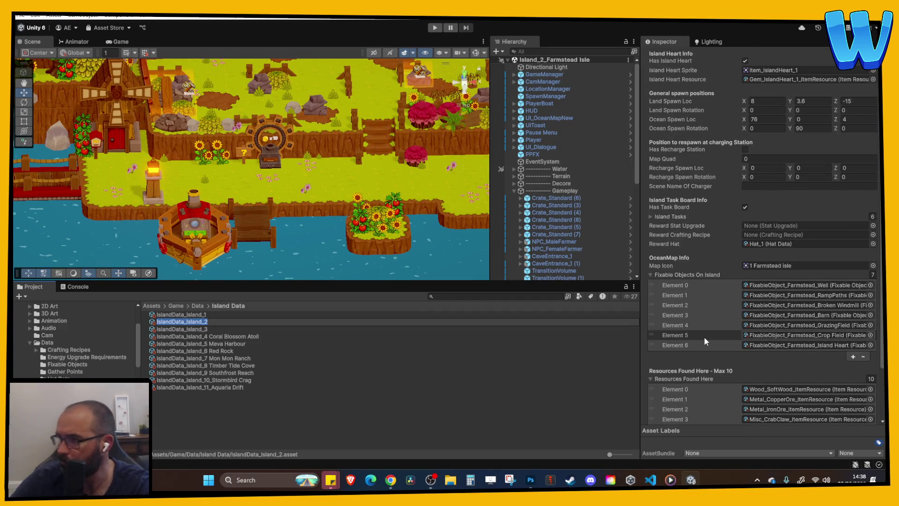
scroll(694, 307, up, 5)
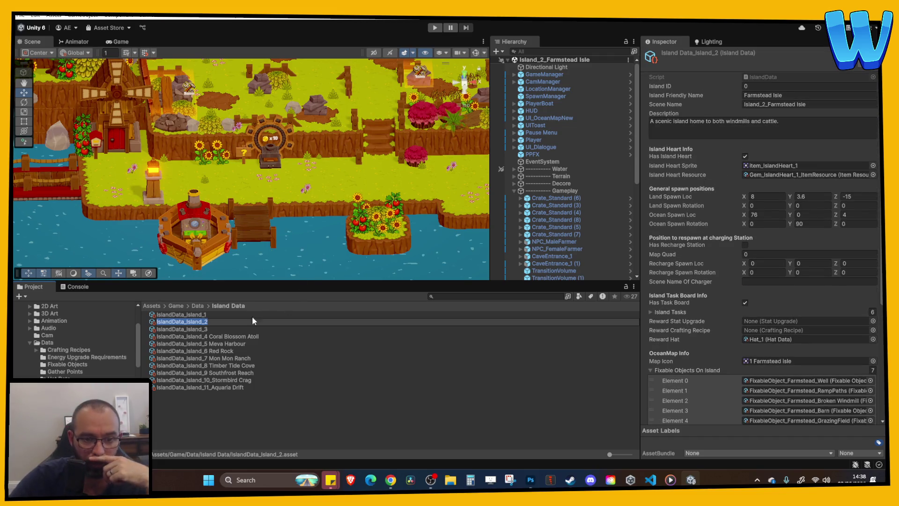
Step through the Fishermans Drift and Meva Harbour island data, then open the Scenes folder.
click(221, 322)
key(Down)
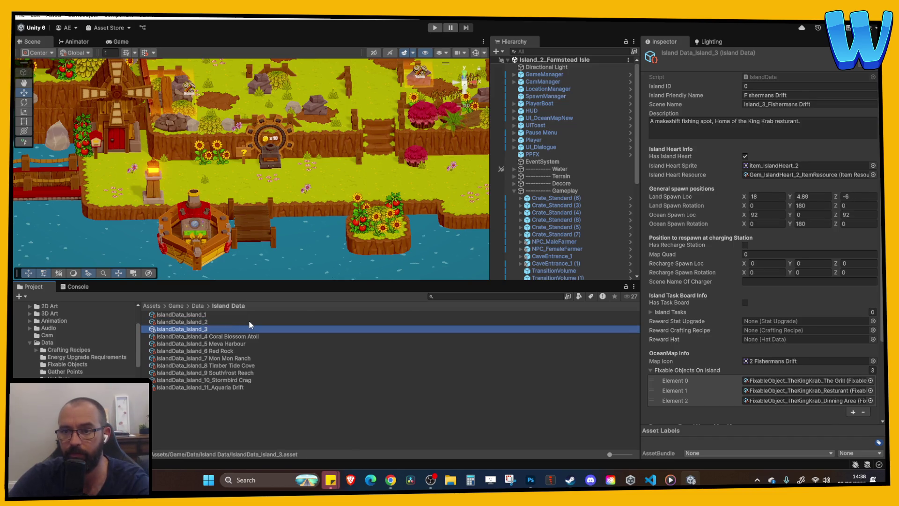
key(Down)
key(Down)
scroll(75, 338, down, 5)
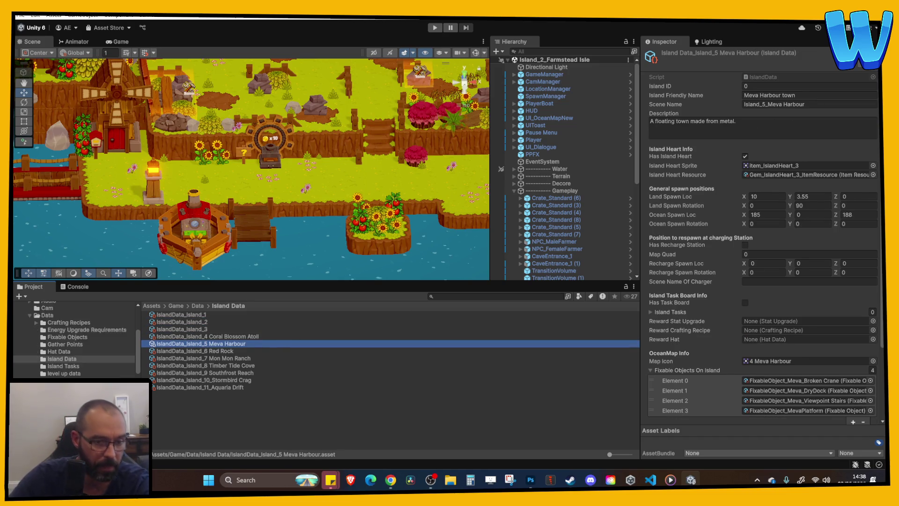
click(59, 391)
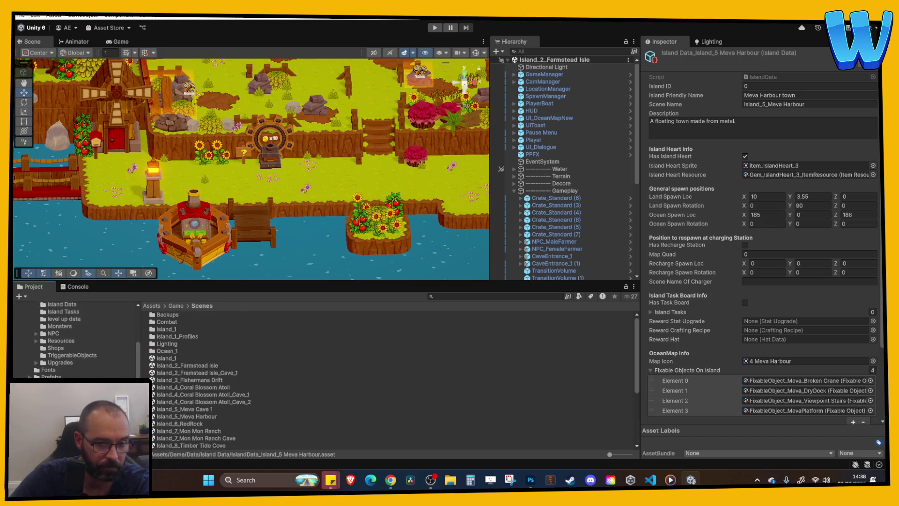
Open Island_3_Fishermans Drift and grid-snap the Player onto the lower dock beside the beacon.
double_click(196, 380)
mouse_move(451, 124)
mouse_down()
mouse_move(356, 156)
mouse_move(254, 126)
mouse_move(306, 206)
mouse_move(422, 174)
mouse_up()
click(254, 125)
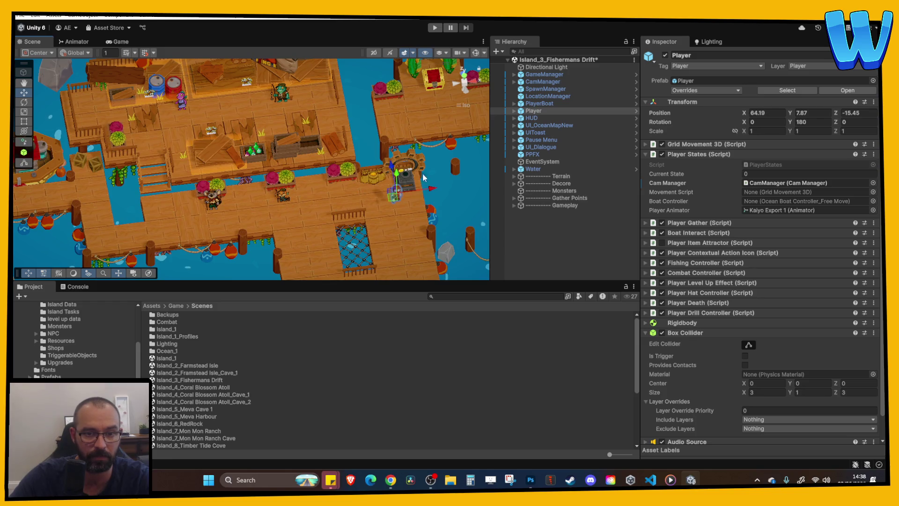
click(146, 53)
key(f)
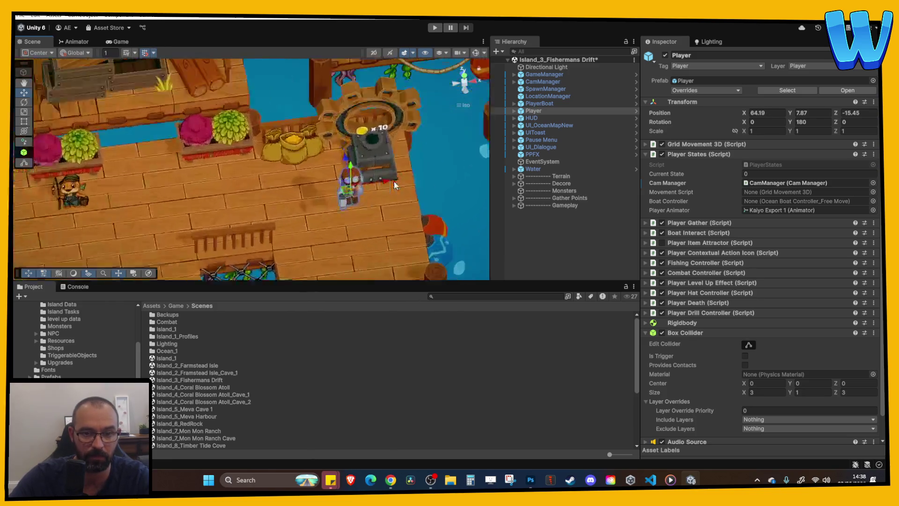
mouse_move(295, 162)
mouse_down()
mouse_move(294, 210)
mouse_move(286, 206)
mouse_move(313, 237)
mouse_up()
click(314, 237)
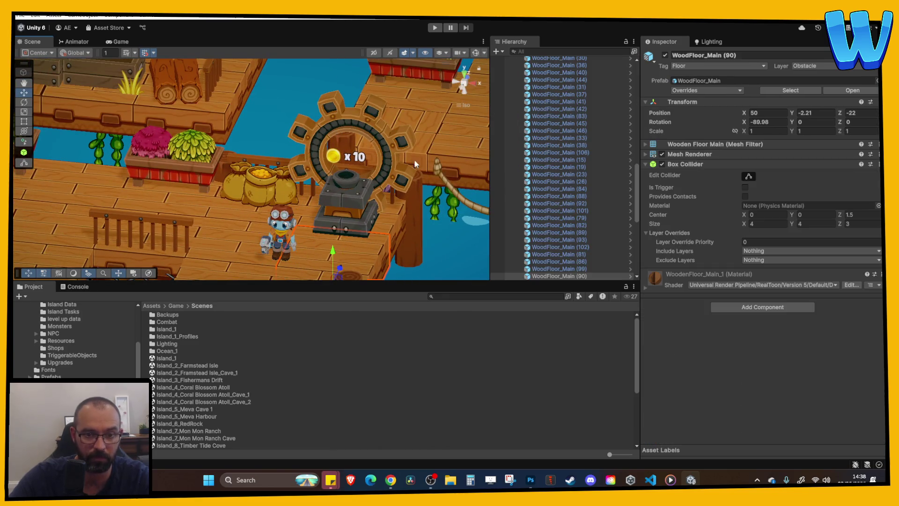
On GameManager, collapse Master Lists and Player Inventory Controller, and expand Player Stats.
scroll(562, 164, up, 5)
click(514, 130)
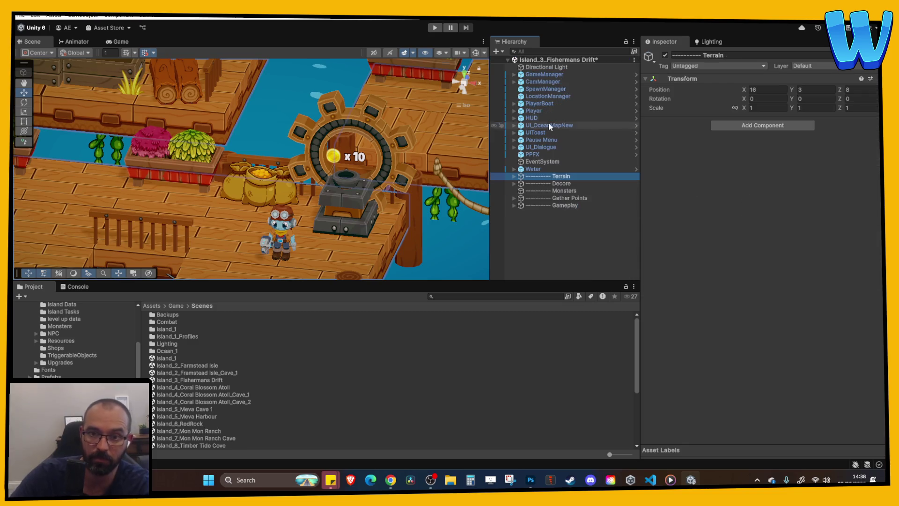
click(543, 74)
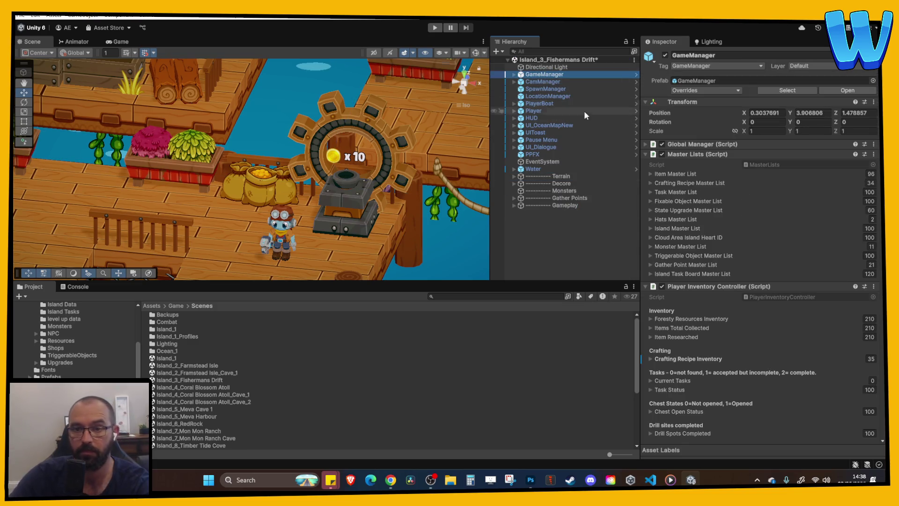
click(688, 156)
click(683, 164)
click(684, 164)
click(683, 174)
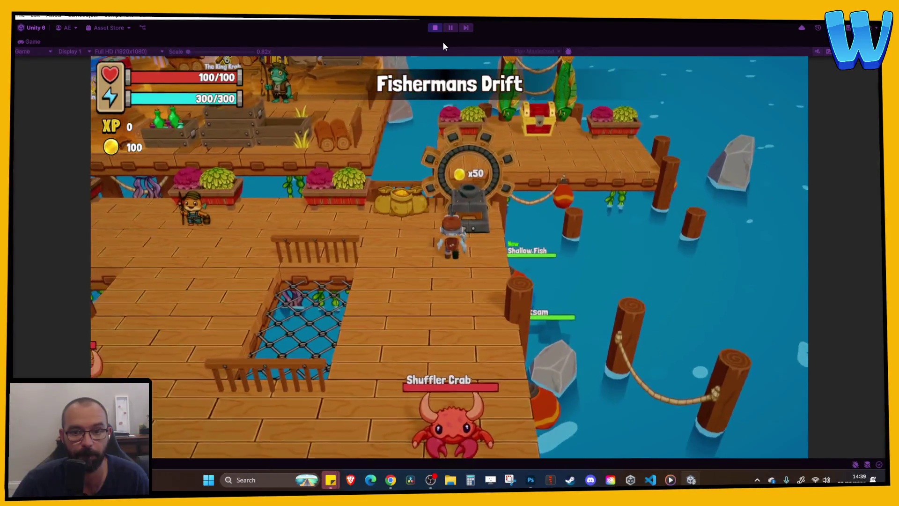
Activate the dock beacon and check its marker on the map, moving between map tiles.
key(e)
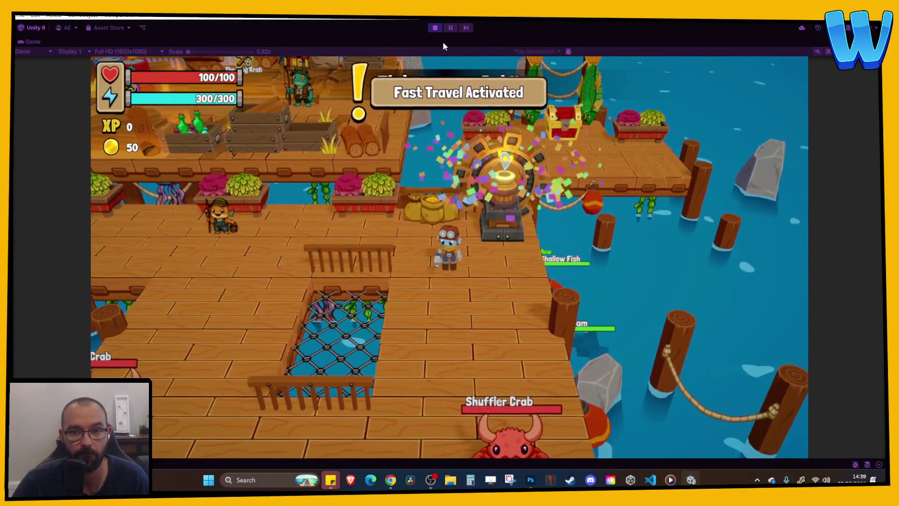
key(d)
key(d)
key(w)
key(s)
key(w)
key(s)
key(w)
key(s)
key(w)
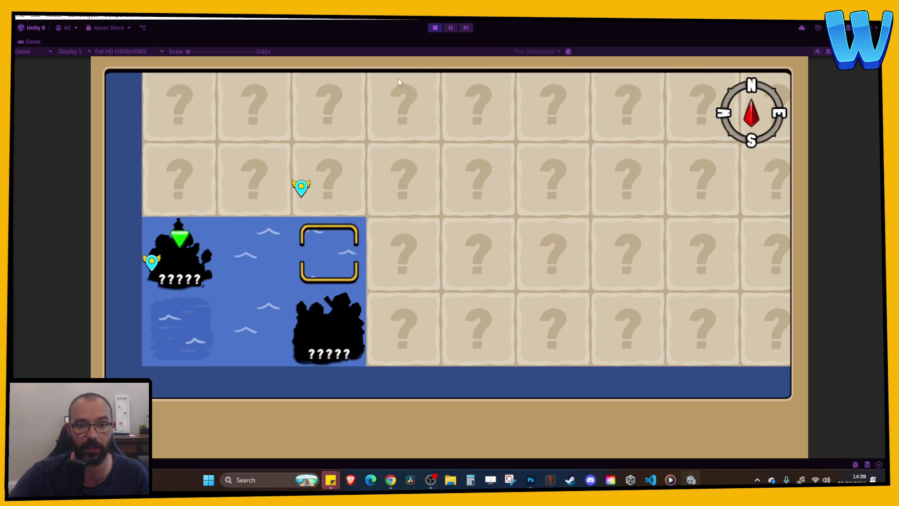
key(a)
key(m)
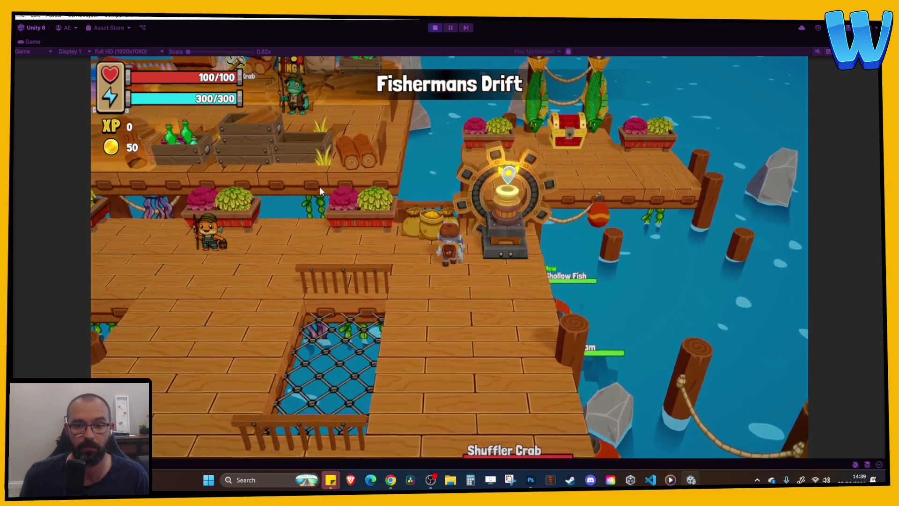
Fast travel from the map to Everglow Island, get past the Solaris dialogue, then stop play mode.
key(d)
key(i)
key(i)
key(i)
key(i)
key(m)
key(d)
key(s)
key(a)
key(a)
key(w)
key(d)
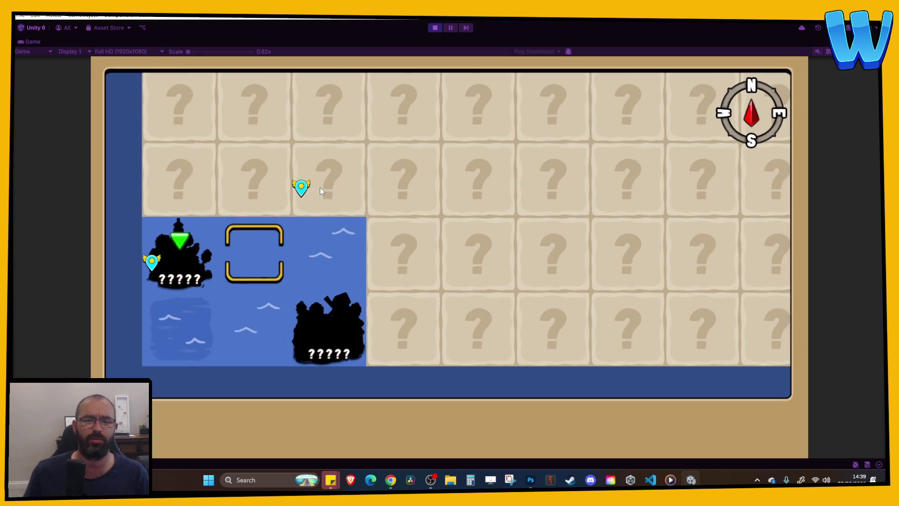
key(Return)
key(Return)
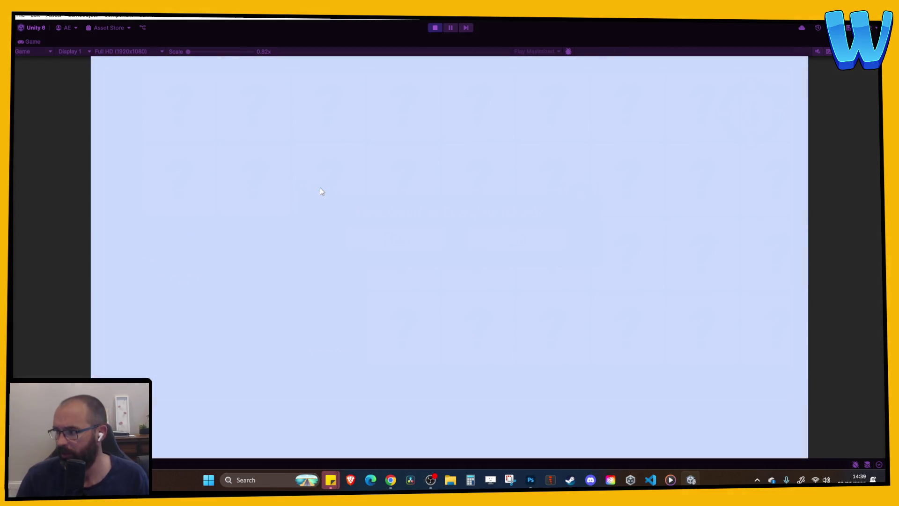
key(Return)
key(Return)
key(Return)
key(d)
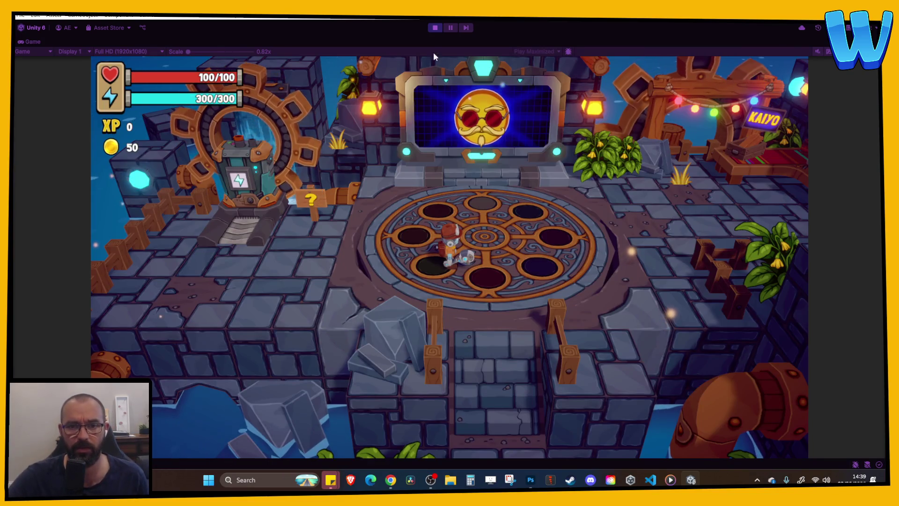
click(436, 28)
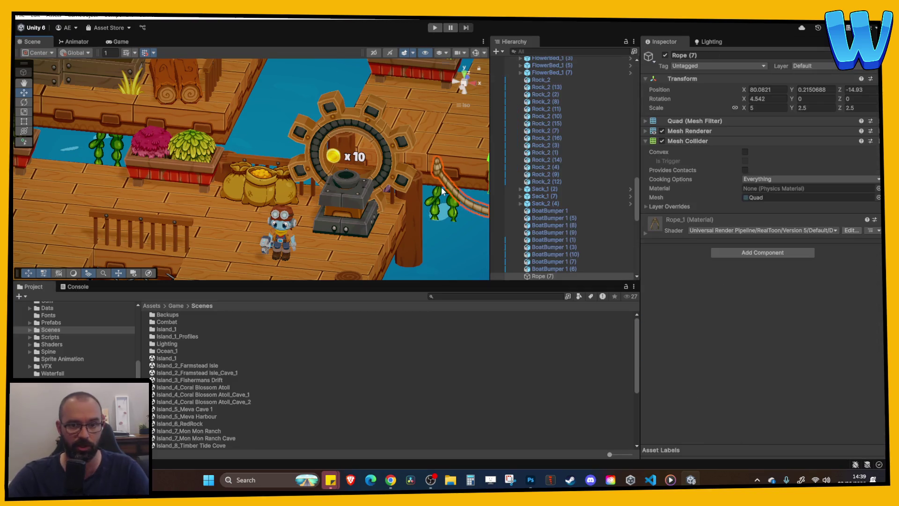
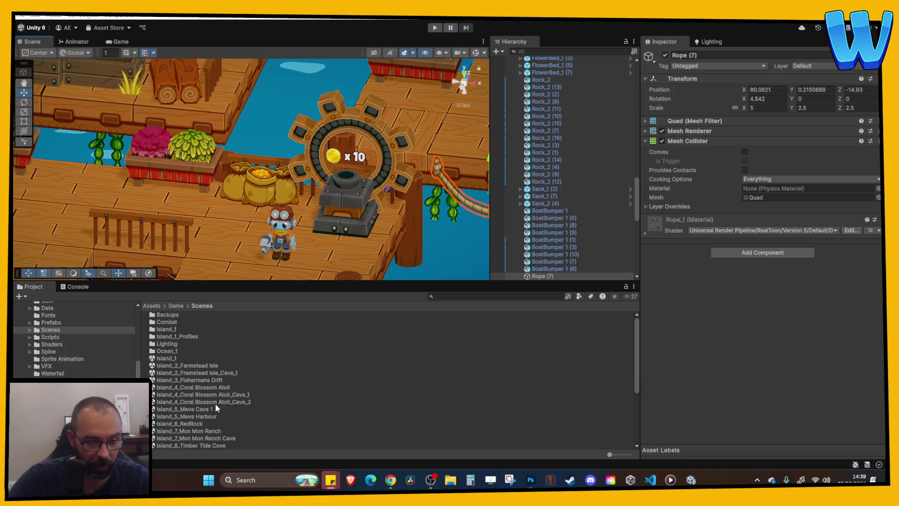
Open the Island_4_Coral Blossom Atoll scene and look over its sand platform edges and wall pieces in perspective.
double_click(212, 388)
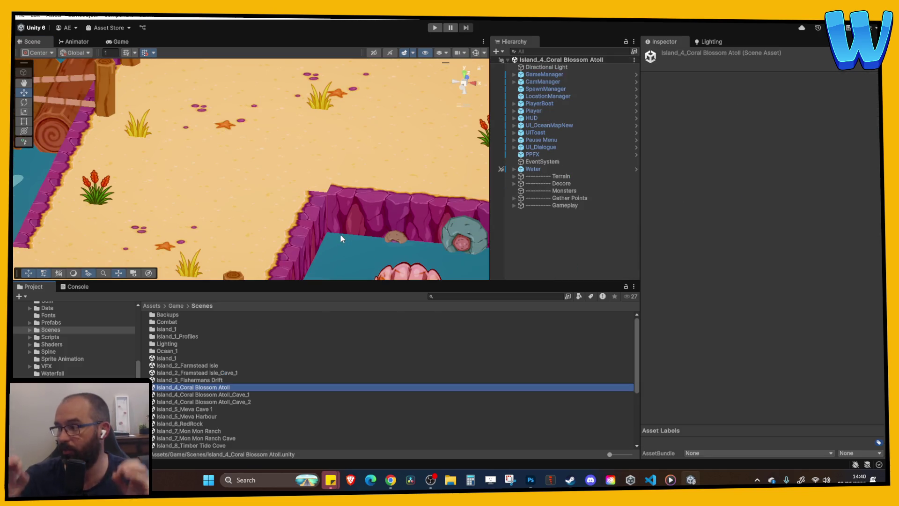
mouse_move(340, 234)
mouse_down()
mouse_move(368, 221)
mouse_move(279, 174)
mouse_move(262, 180)
mouse_move(344, 199)
mouse_move(328, 184)
mouse_move(342, 172)
mouse_move(209, 175)
mouse_move(353, 209)
mouse_move(464, 92)
mouse_up()
click(467, 84)
mouse_move(315, 163)
mouse_down()
mouse_move(220, 158)
mouse_move(267, 225)
mouse_move(246, 220)
mouse_up()
click(247, 224)
shift+click(373, 220)
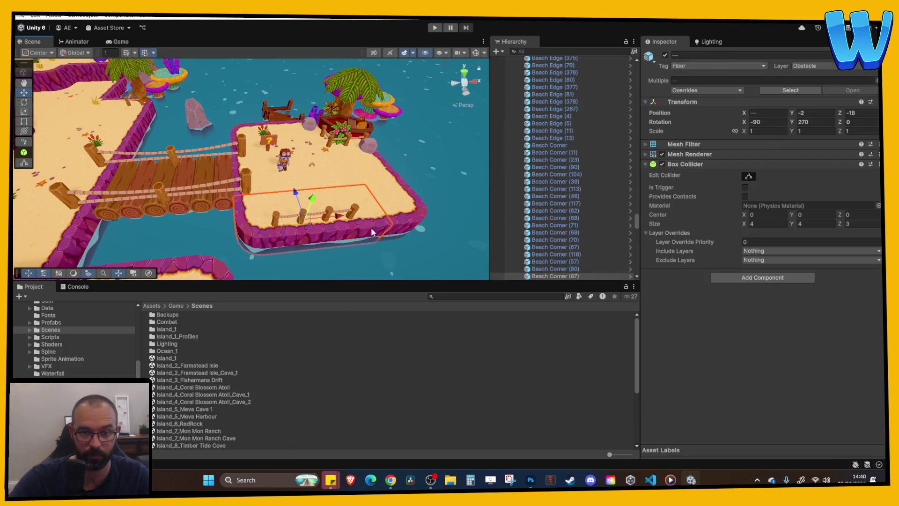
mouse_move(373, 221)
mouse_down()
mouse_move(317, 184)
mouse_move(321, 211)
mouse_move(337, 218)
mouse_move(387, 275)
mouse_move(292, 205)
mouse_move(309, 201)
mouse_move(315, 172)
mouse_up()
shift+click(313, 189)
key(f)
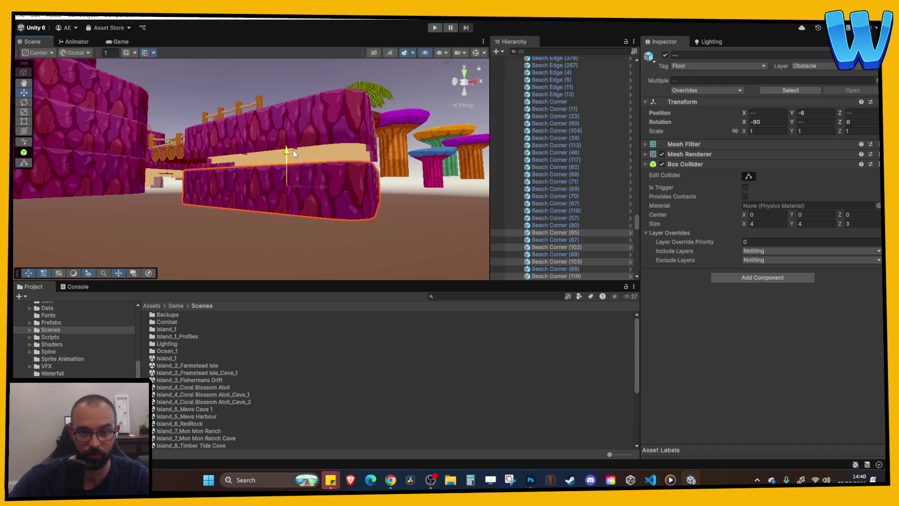
mouse_move(287, 143)
mouse_down()
mouse_move(345, 184)
mouse_move(273, 176)
mouse_move(306, 260)
mouse_move(203, 190)
mouse_move(329, 216)
mouse_move(258, 201)
mouse_up()
Delete the stray SpawnPoint_Fish (7) object from the open water.
scroll(258, 200, up, 3)
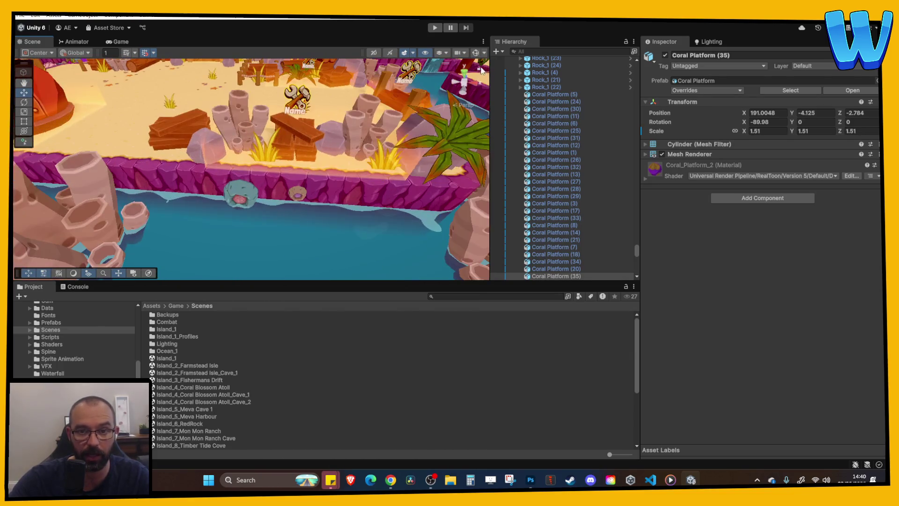
right_click(268, 244)
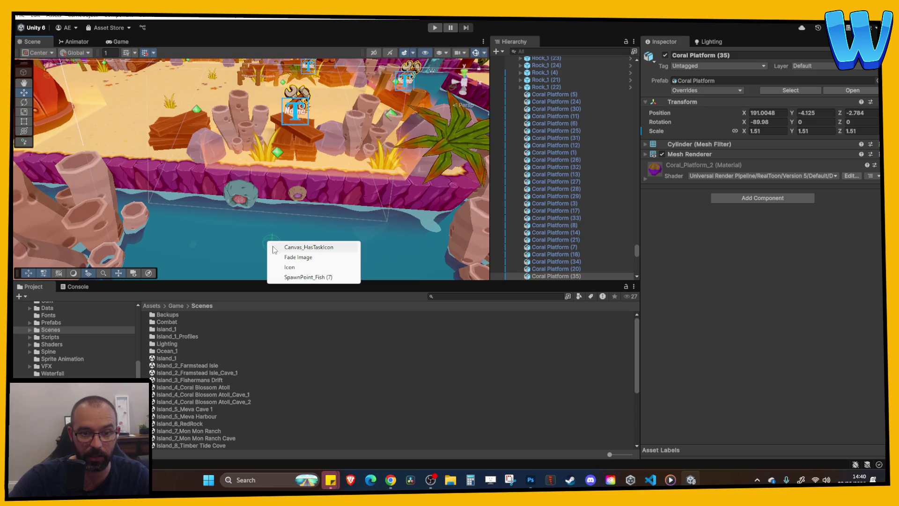
click(302, 275)
key(Delete)
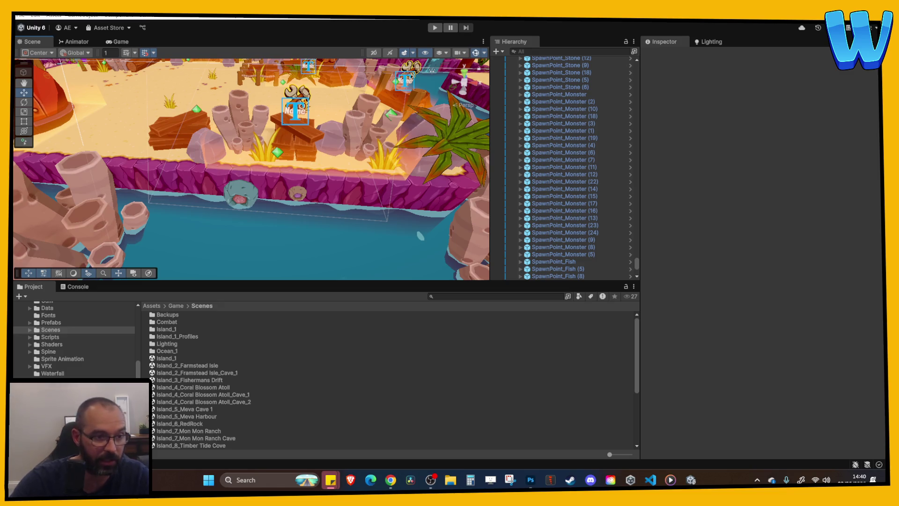
Select Crate_Standard (6) to check its drops, then start a Hierarchy search for crates.
scroll(300, 183, down, 10)
click(332, 162)
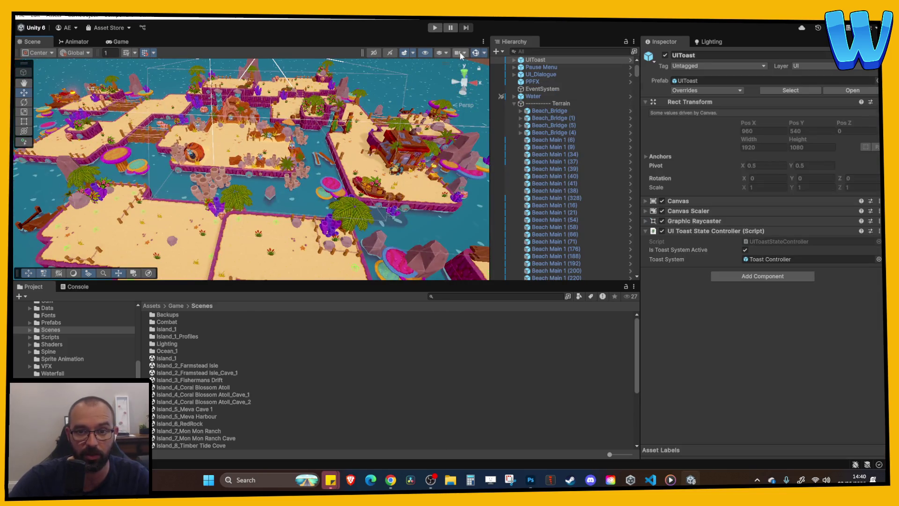
scroll(183, 94, up, 10)
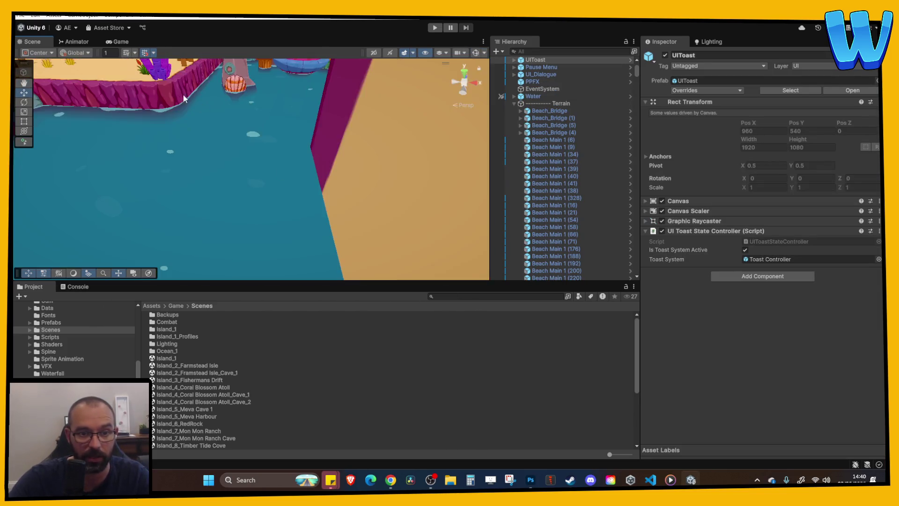
scroll(183, 94, down, 10)
click(206, 250)
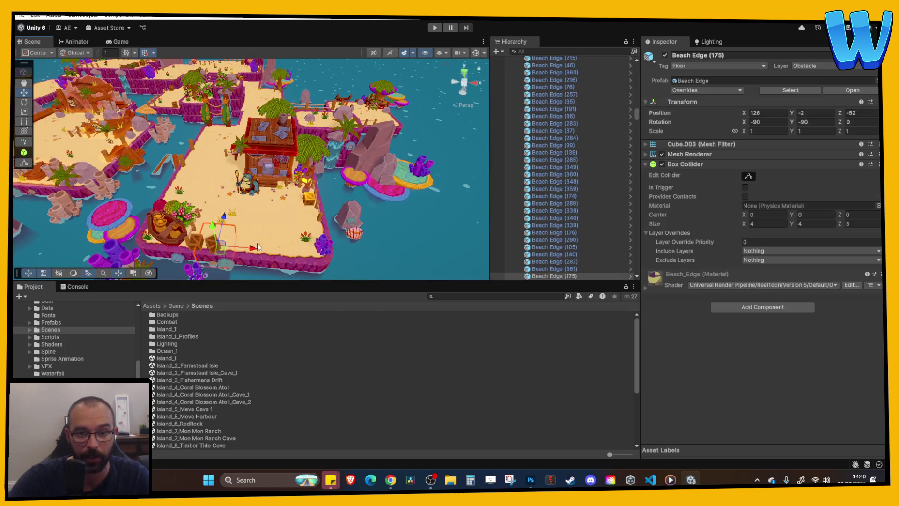
click(192, 246)
click(549, 50)
text(crate)
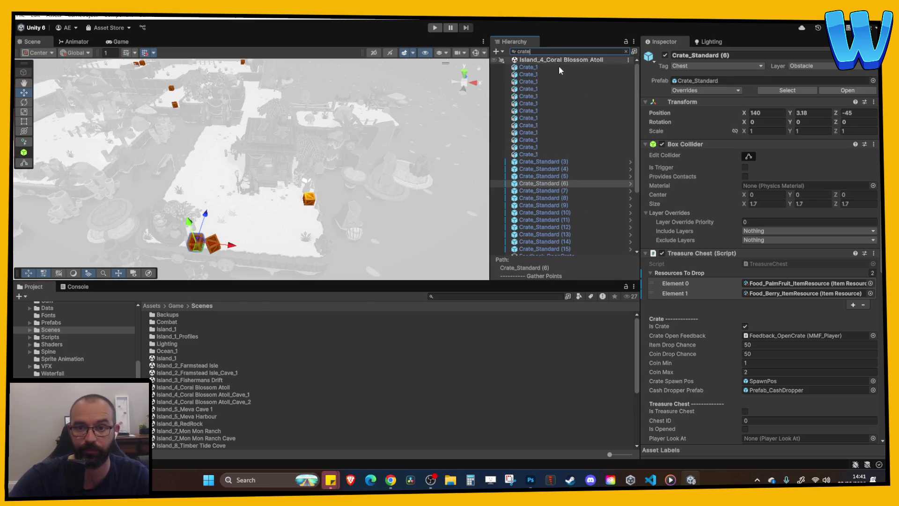
Frame the first Crate_1, then select Crate_Standard (3) through (15) to inspect their drops.
click(536, 75)
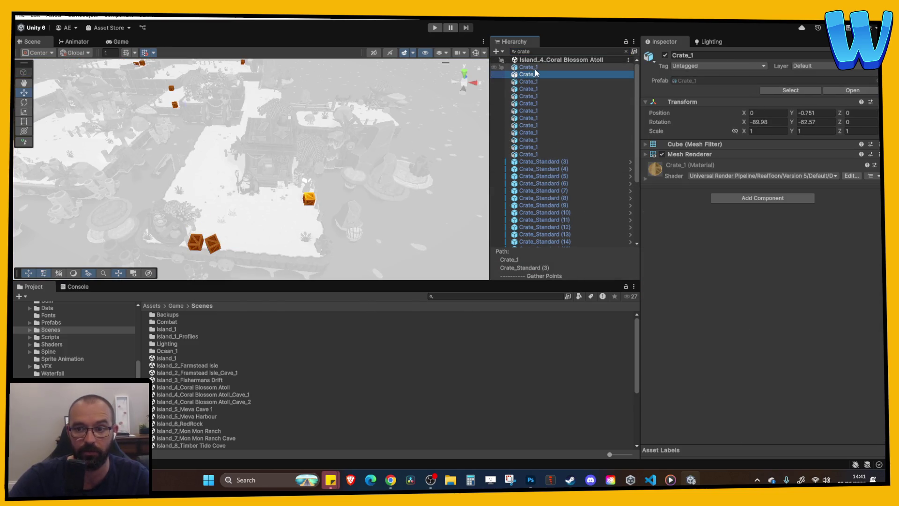
click(535, 69)
key(f)
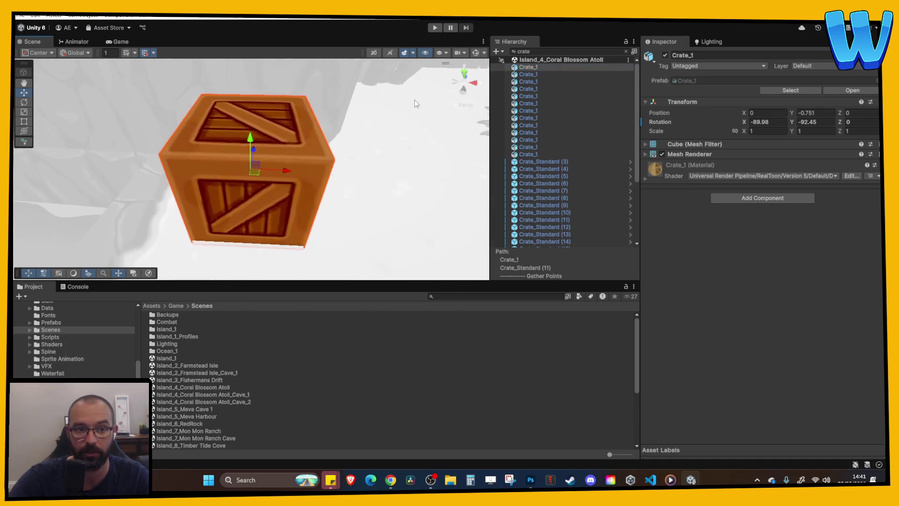
click(547, 162)
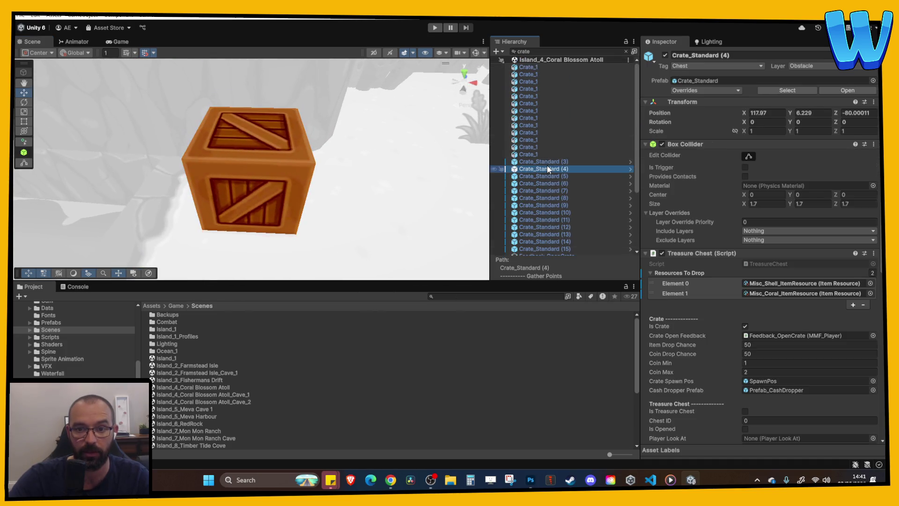
scroll(547, 163, down, 5)
shift+click(547, 168)
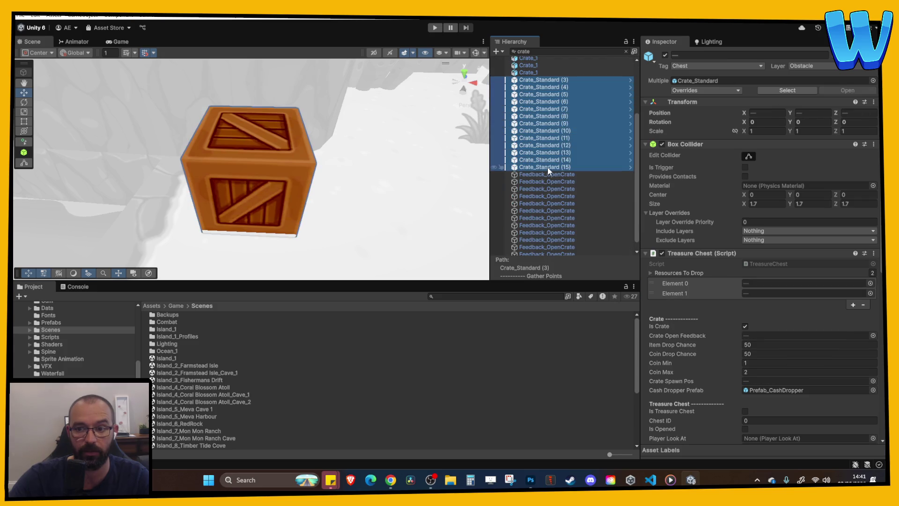
click(546, 81)
Compare standard crate drops down to Crate_Standard (15), then add a third Resources To Drop entry to Crate_Standard (3).
key(Down)
key(Down)
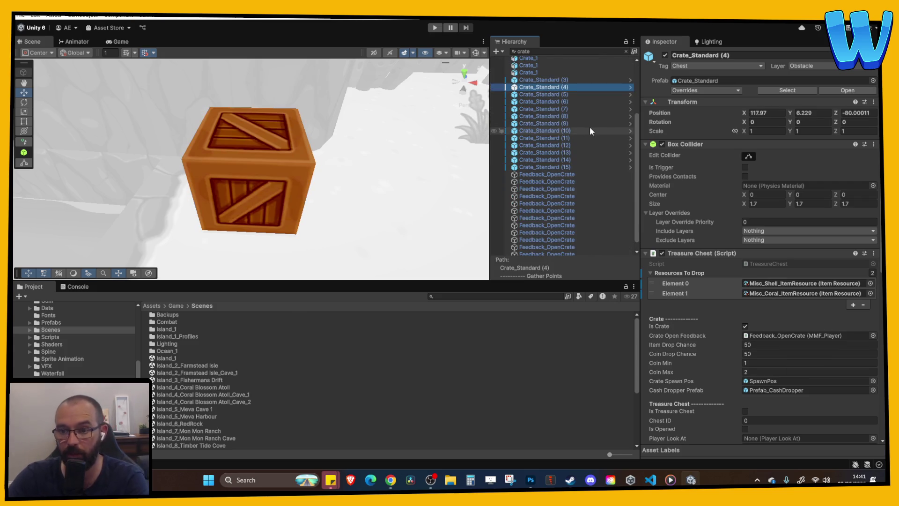
key(Down)
key(Down)
key(Down)
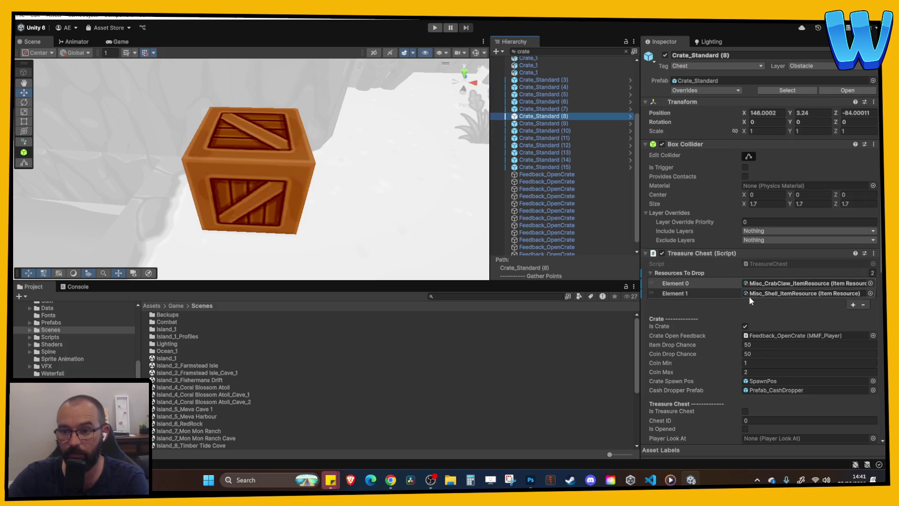
key(Down)
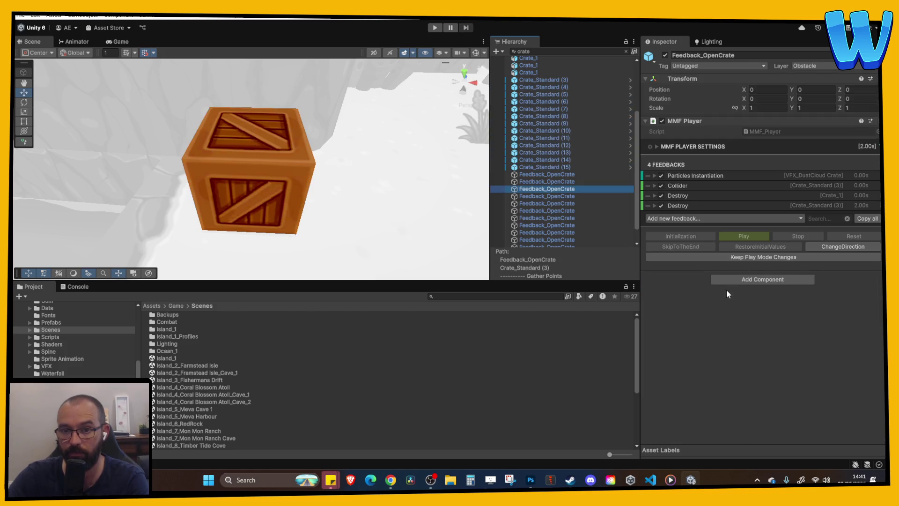
key(Up)
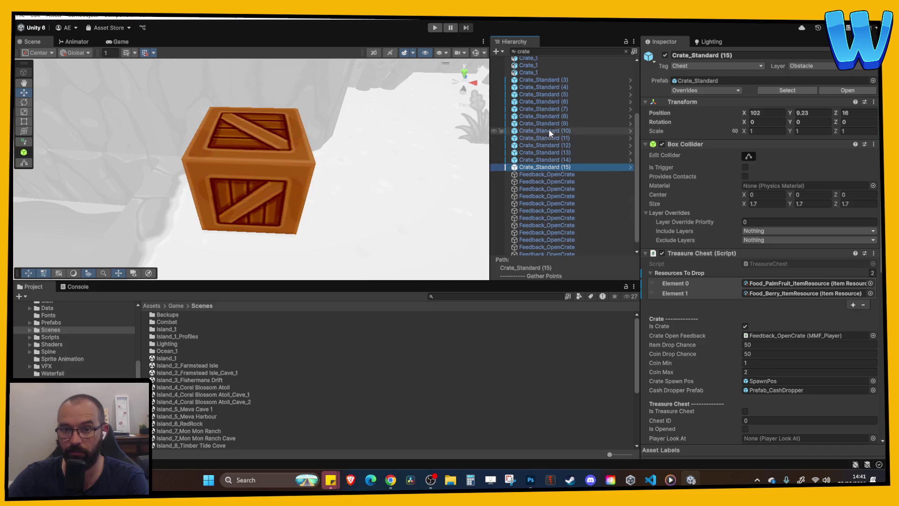
click(542, 78)
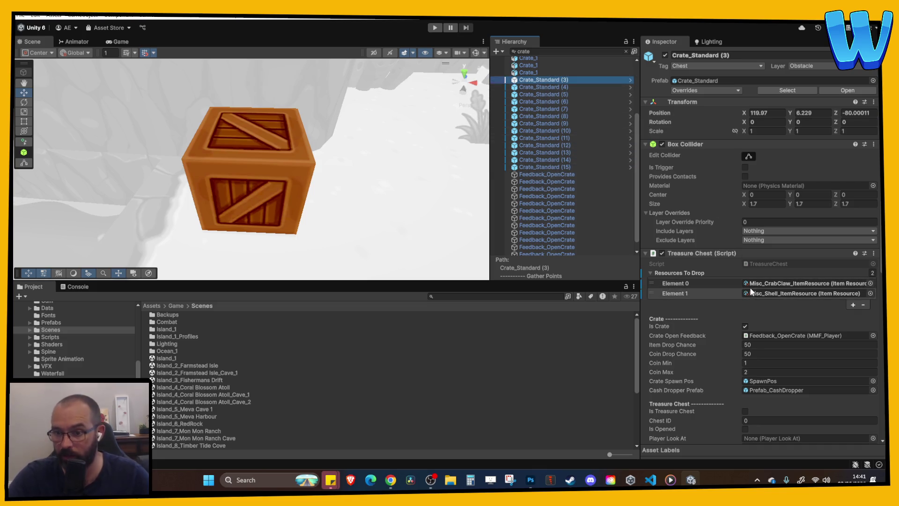
click(854, 305)
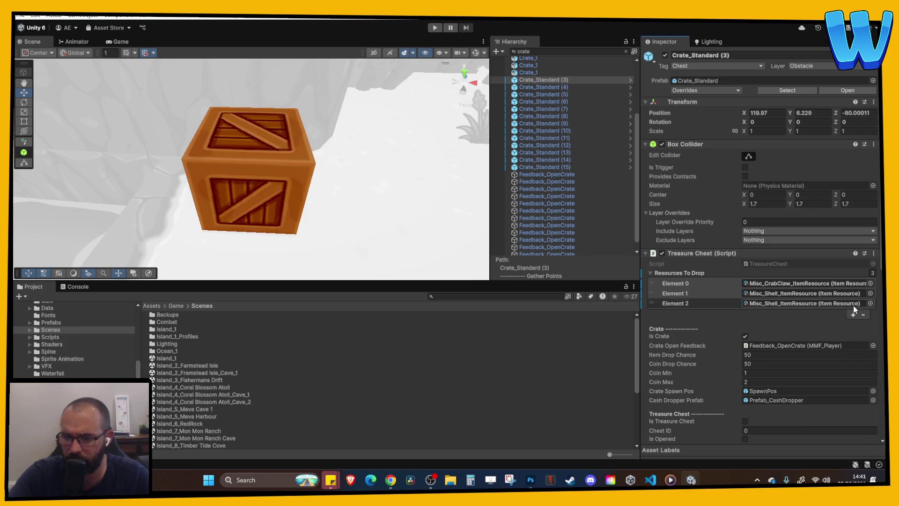
Set the third drop entry to Food_PalmFruit_ItemResource.
click(870, 303)
scroll(563, 213, down, 10)
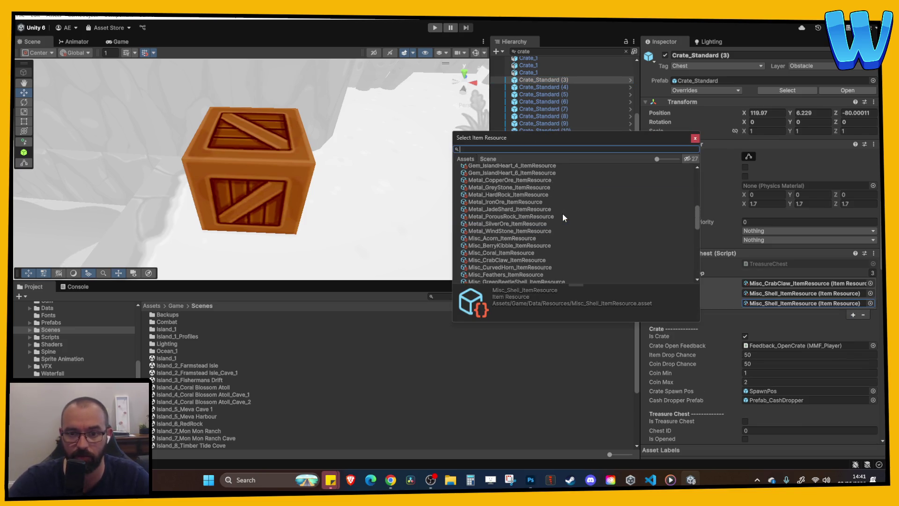
scroll(563, 212, up, 10)
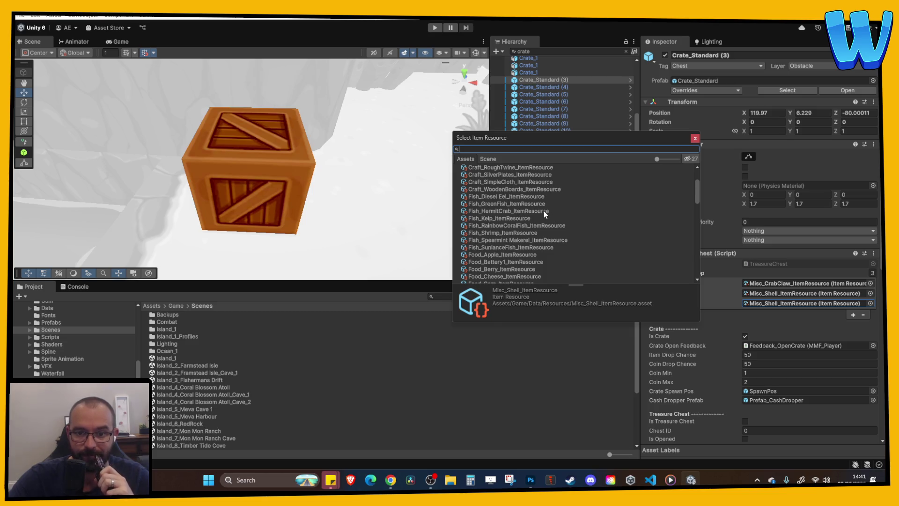
scroll(542, 209, down, 5)
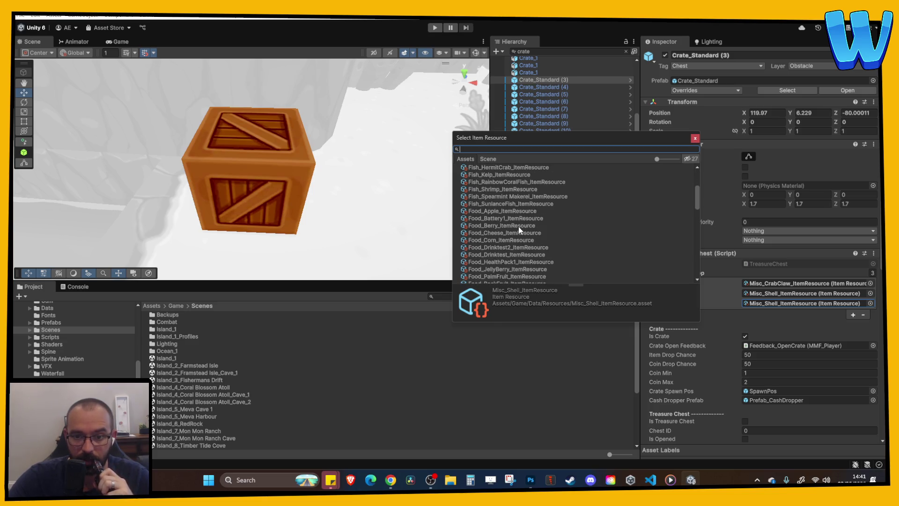
double_click(505, 276)
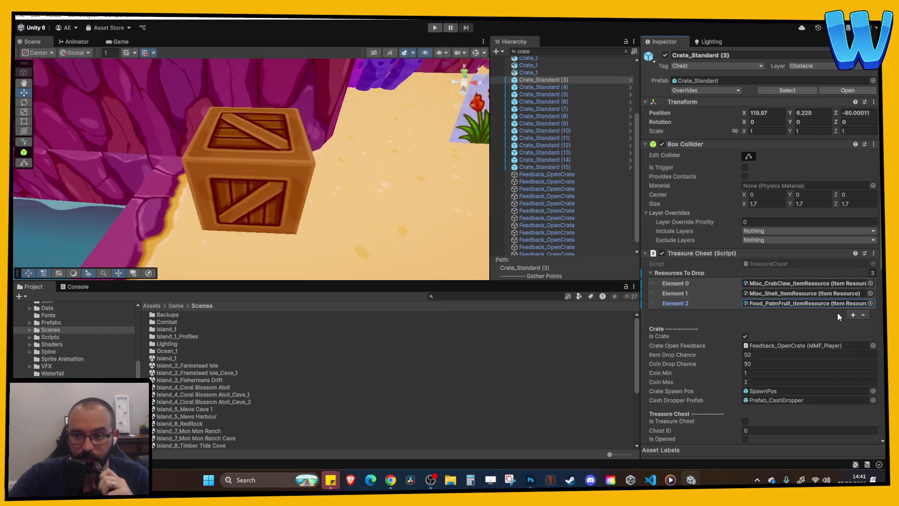
drag(472, 199, 347, 184)
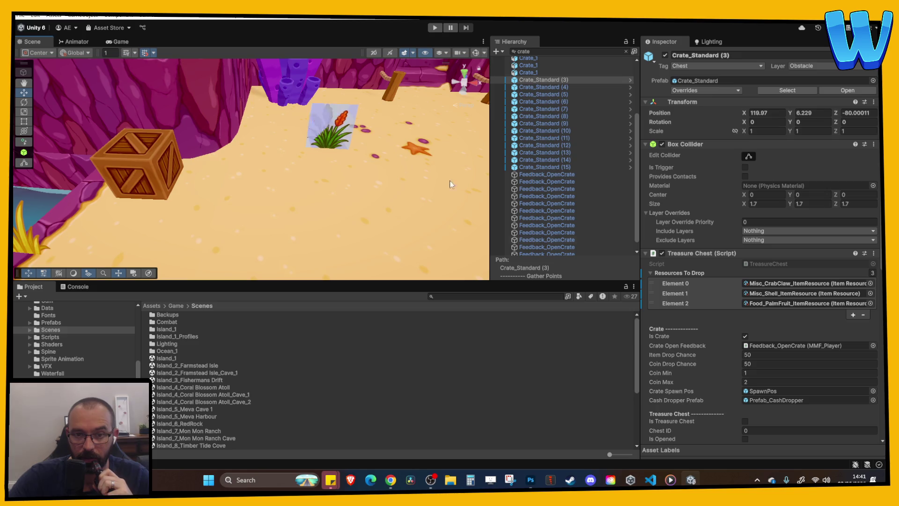
click(863, 315)
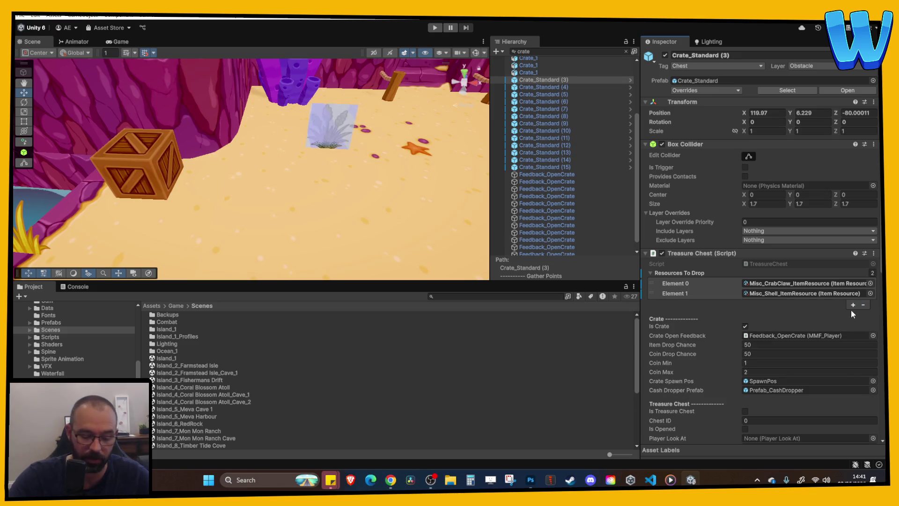
key(ctrl+z)
Add a fourth drop entry set to Wood_PalmLog.
click(850, 313)
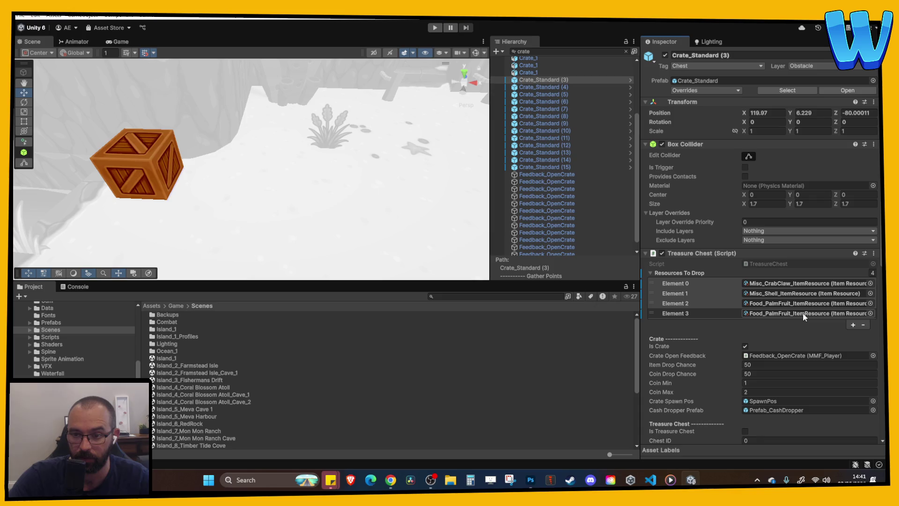
click(803, 312)
scroll(208, 384, up, 3)
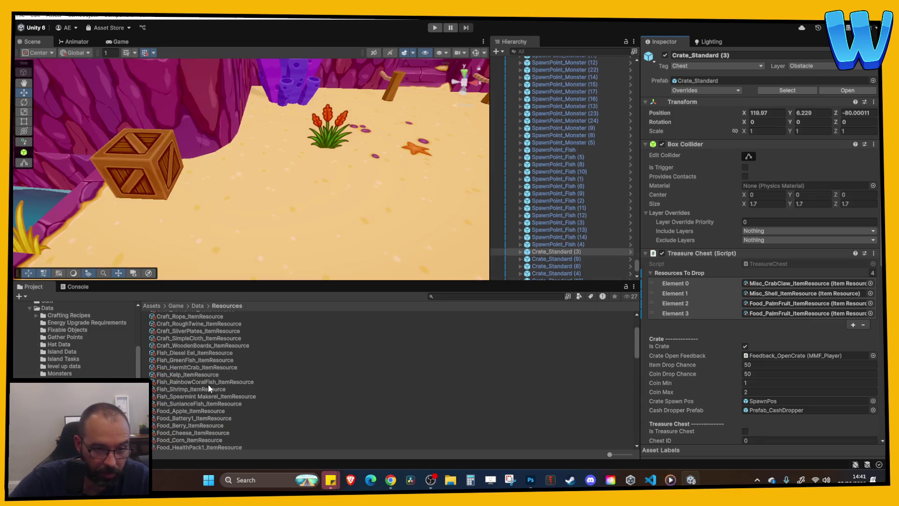
scroll(209, 383, down, 10)
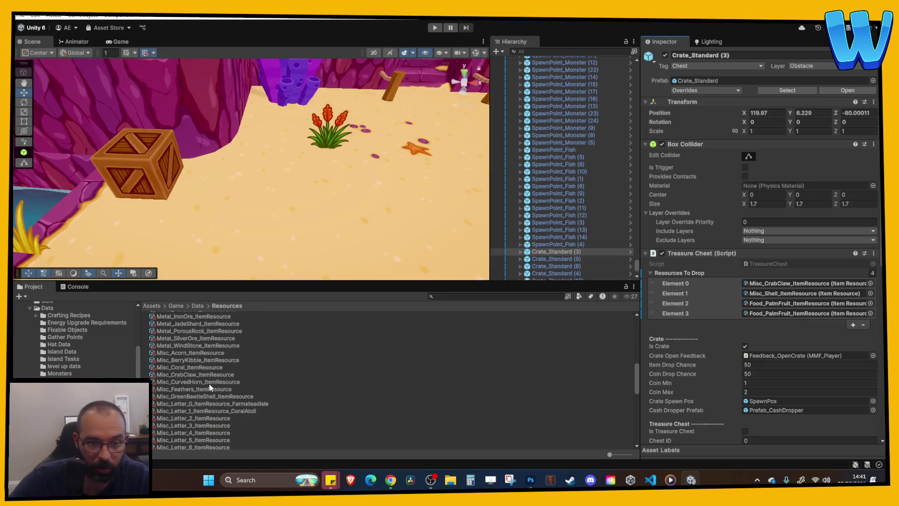
scroll(209, 384, down, 4)
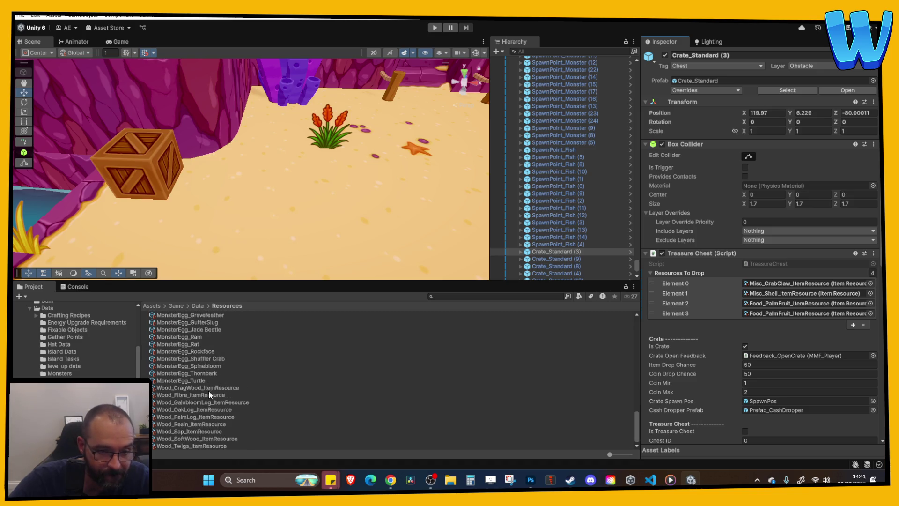
drag(188, 416, 797, 314)
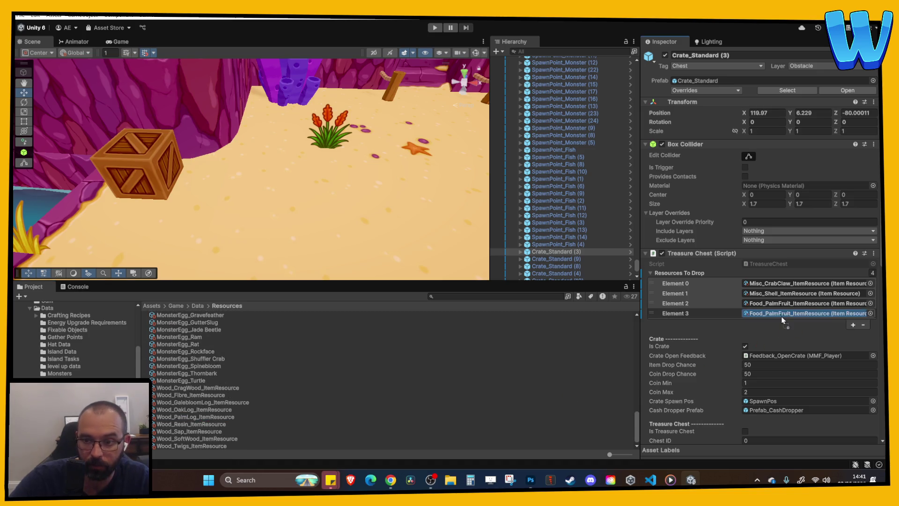
Add a fifth drop entry set to Misc_TropicalOrchid.
click(853, 325)
click(788, 325)
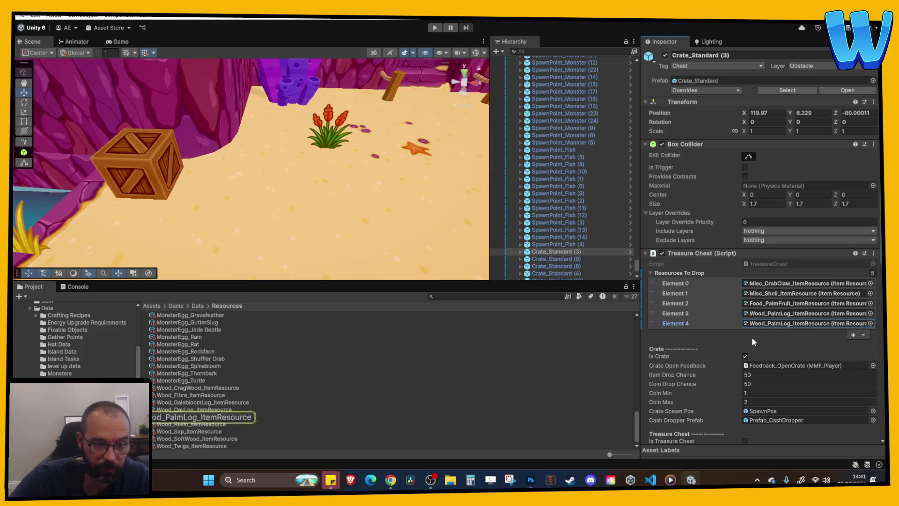
scroll(282, 393, up, 8)
scroll(275, 402, down, 3)
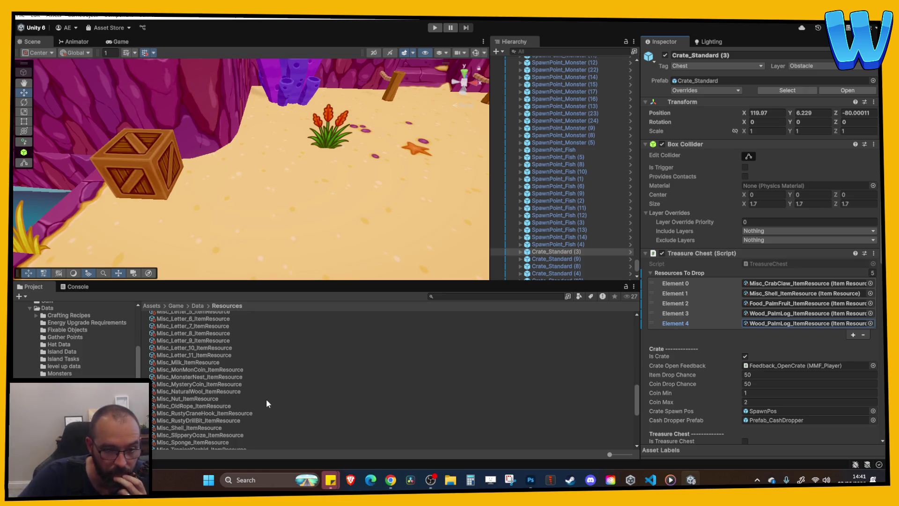
scroll(265, 410, up, 3)
scroll(265, 407, up, 2)
scroll(226, 372, up, 1)
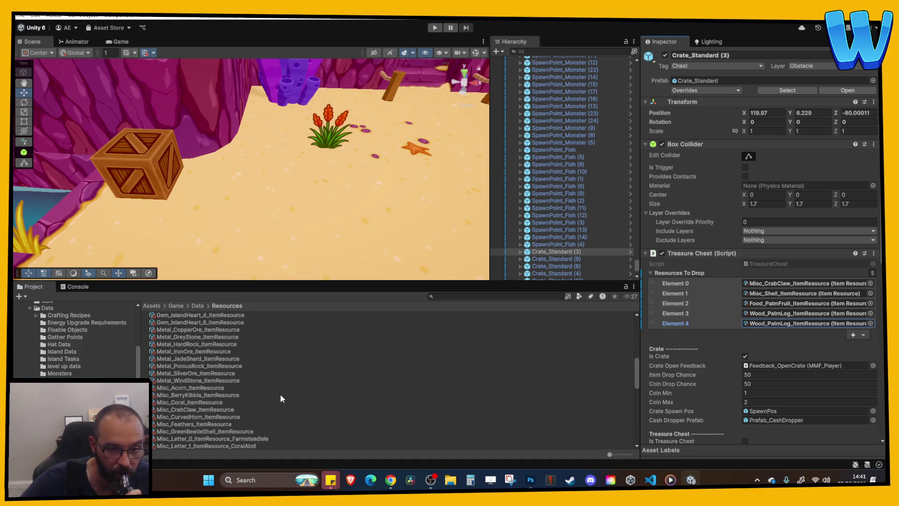
scroll(279, 394, up, 1)
scroll(231, 391, up, 1)
scroll(231, 390, up, 2)
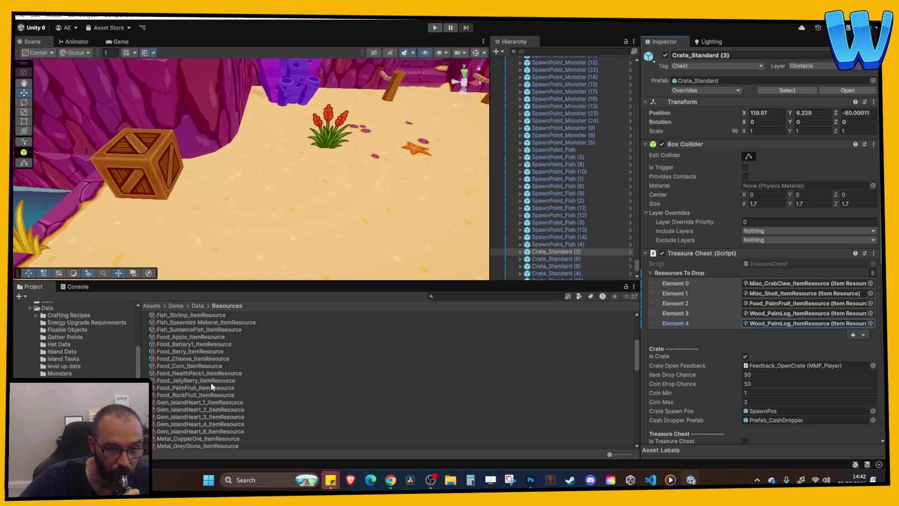
scroll(197, 396, up, 2)
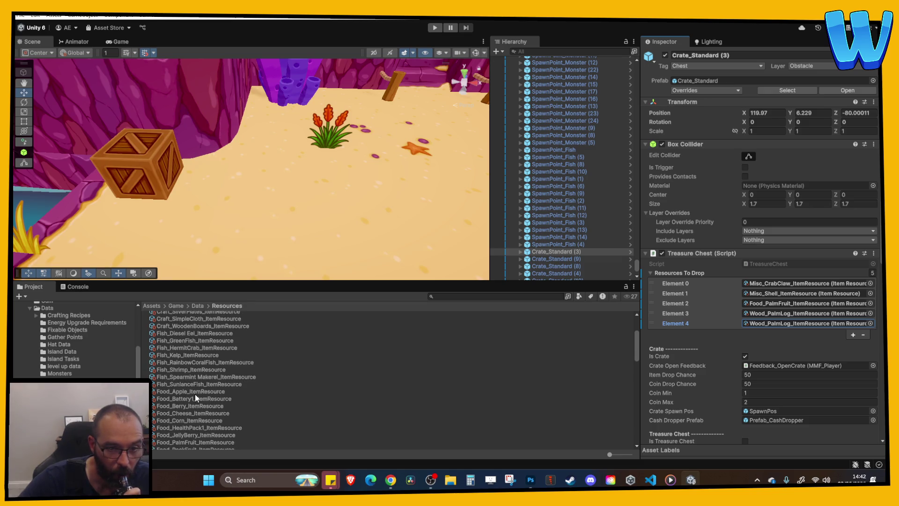
scroll(194, 393, up, 1)
scroll(195, 392, up, 1)
scroll(195, 392, up, 1)
scroll(195, 392, down, 3)
scroll(198, 387, down, 5)
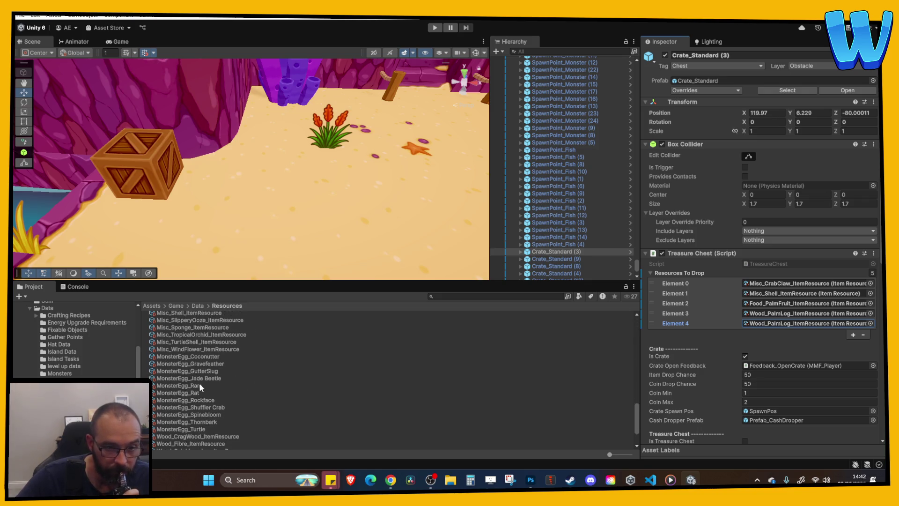
scroll(201, 382, down, 2)
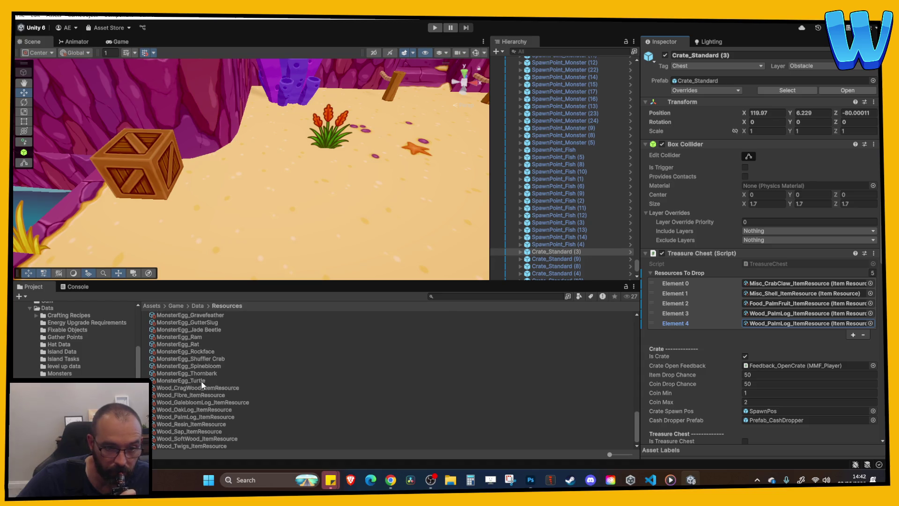
scroll(248, 384, up, 4)
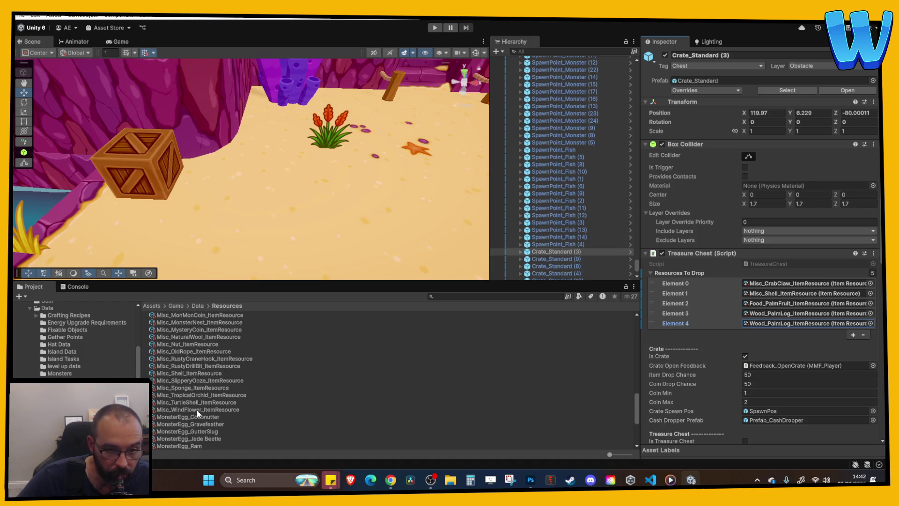
drag(187, 393, 777, 325)
Add a sixth drop entry set to Wood_SoftWood.
click(854, 334)
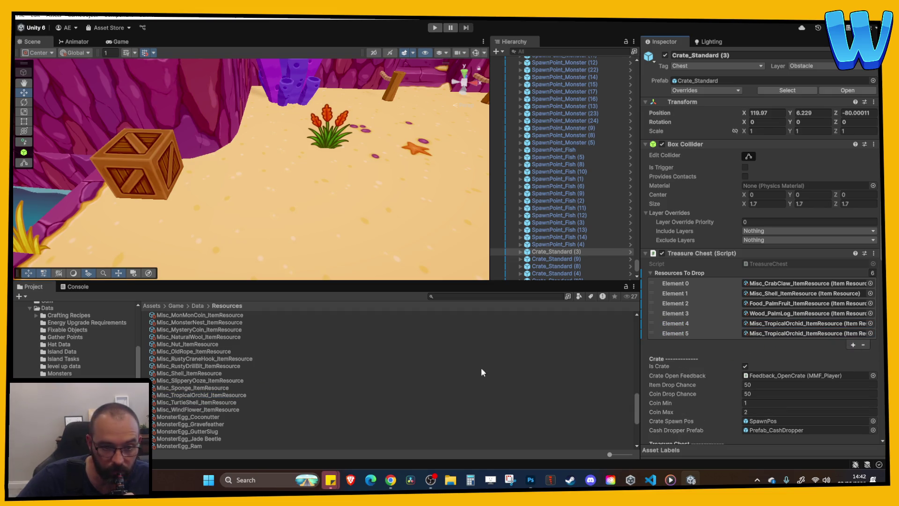
click(778, 313)
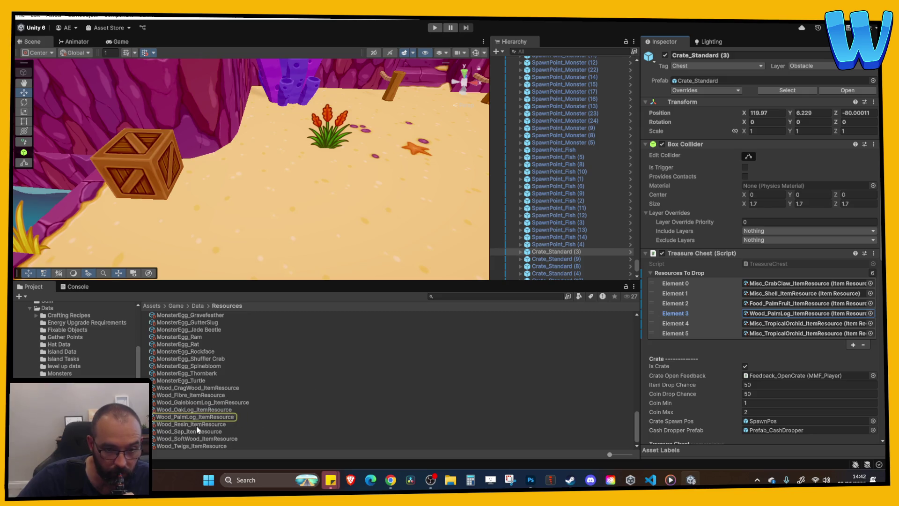
mouse_move(194, 438)
mouse_down()
mouse_move(328, 398)
mouse_move(788, 335)
mouse_up()
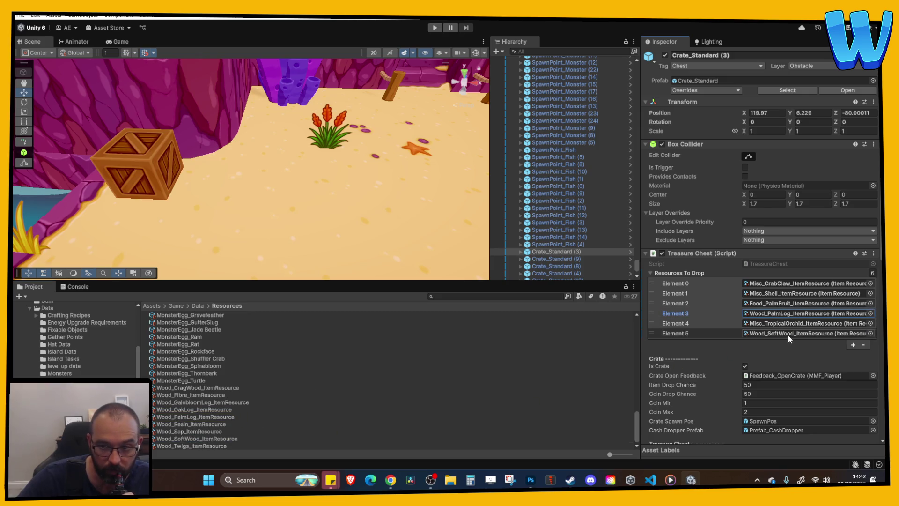
Copy the whole six-item Resources To Drop list.
right_click(698, 276)
click(559, 254)
scroll(564, 254, down, 3)
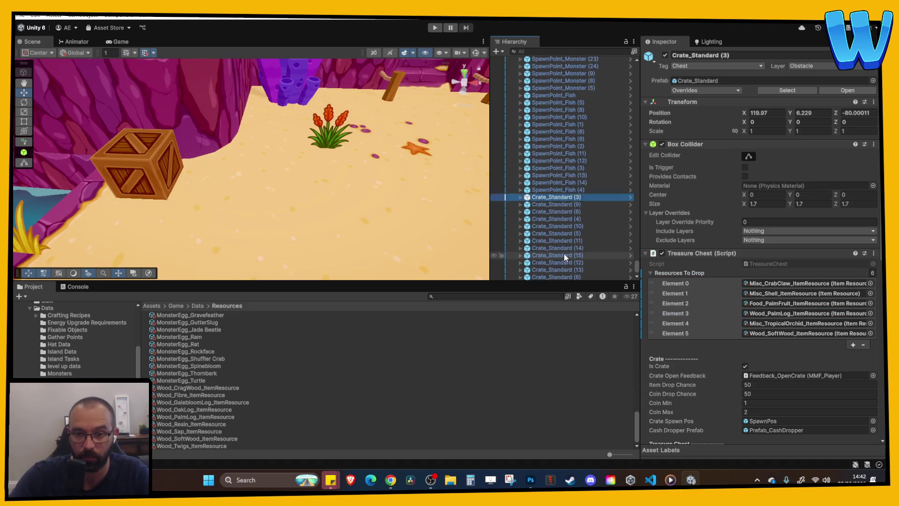
Filter the Hierarchy for 'Crate sta', paste the copied drop list onto all Crate_Standard crates, and spot-check them.
click(542, 52)
text(Crate sta)
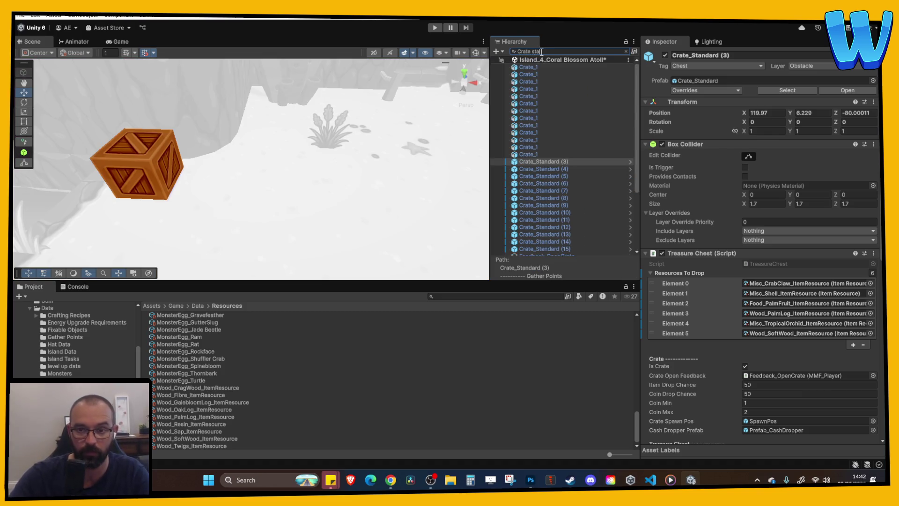
shift+click(561, 155)
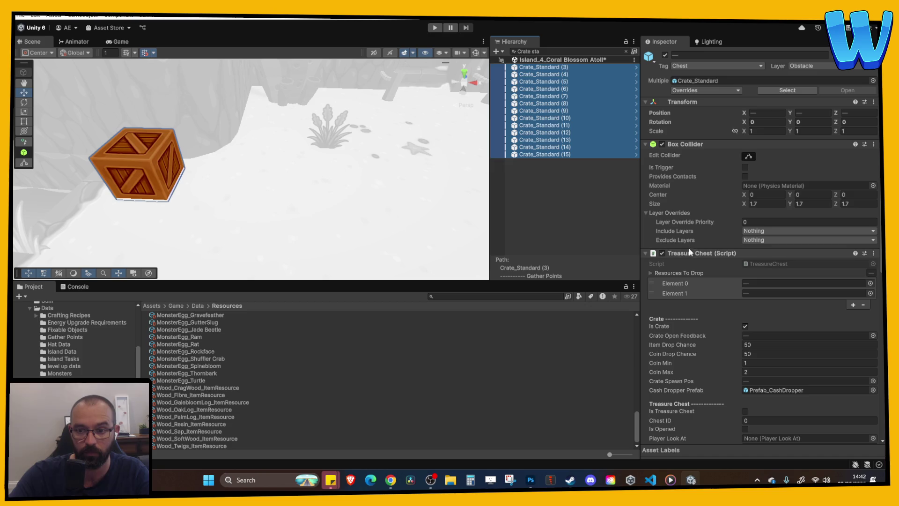
right_click(674, 273)
click(709, 313)
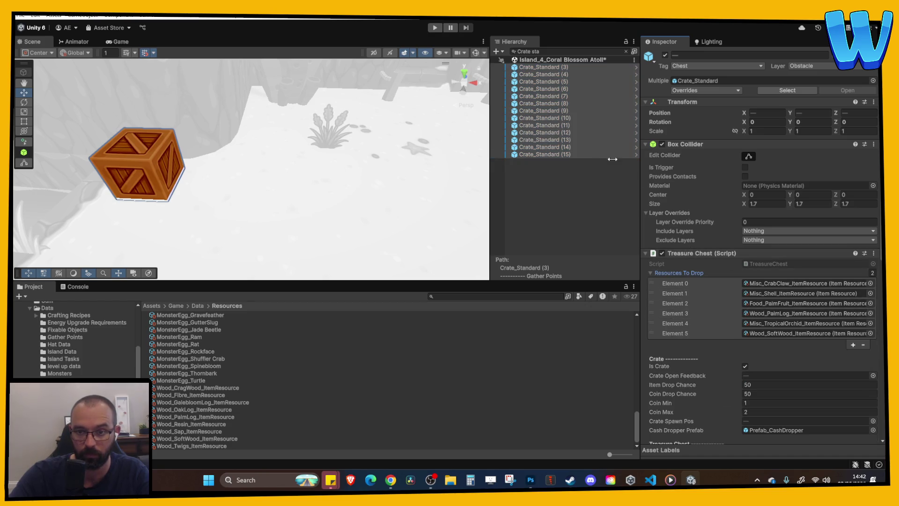
click(581, 154)
key(Up)
key(Up)
key(Up)
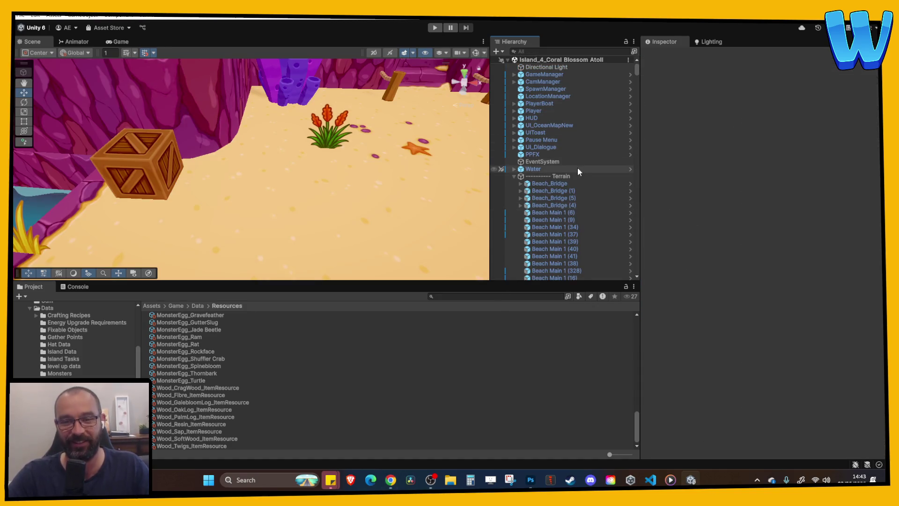
scroll(577, 169, down, 3)
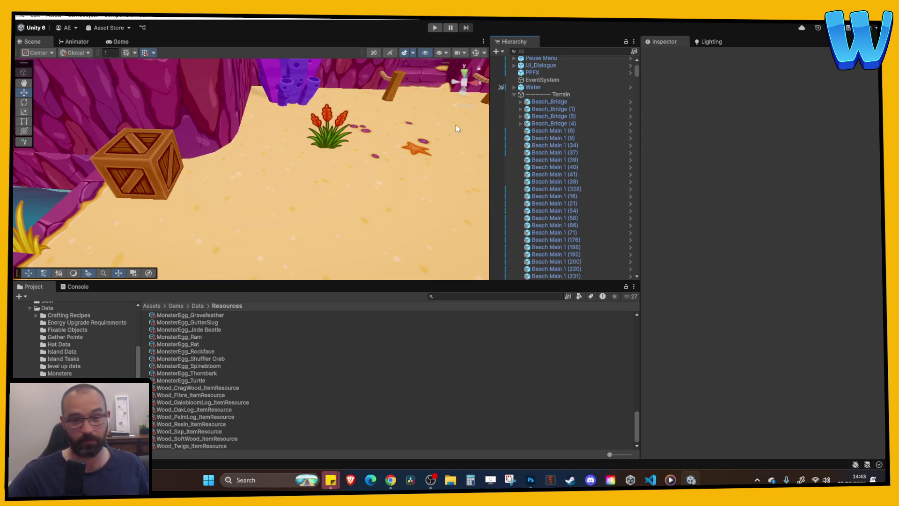
scroll(356, 166, down, 10)
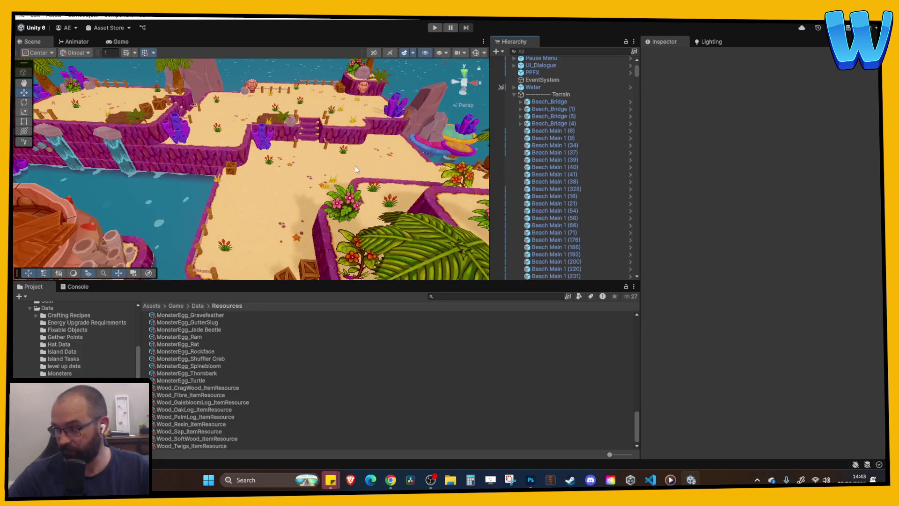
scroll(366, 161, down, 2)
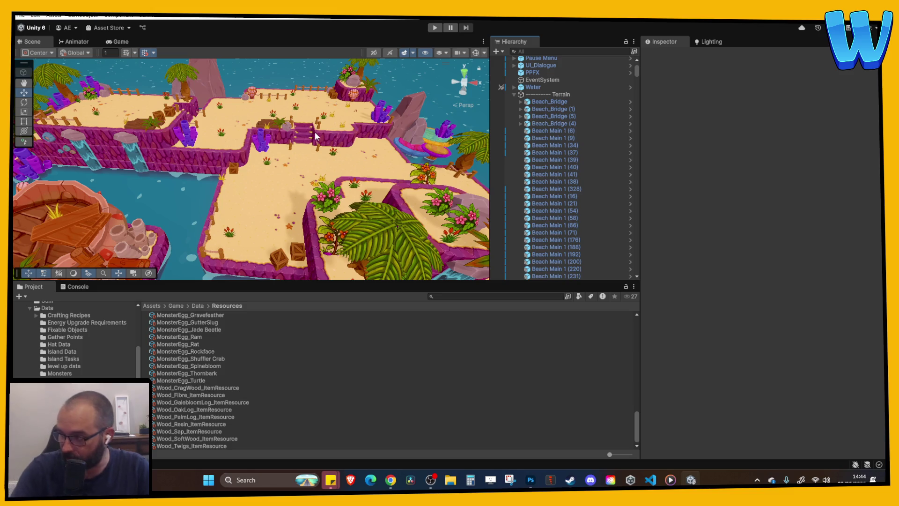
scroll(316, 134, down, 6)
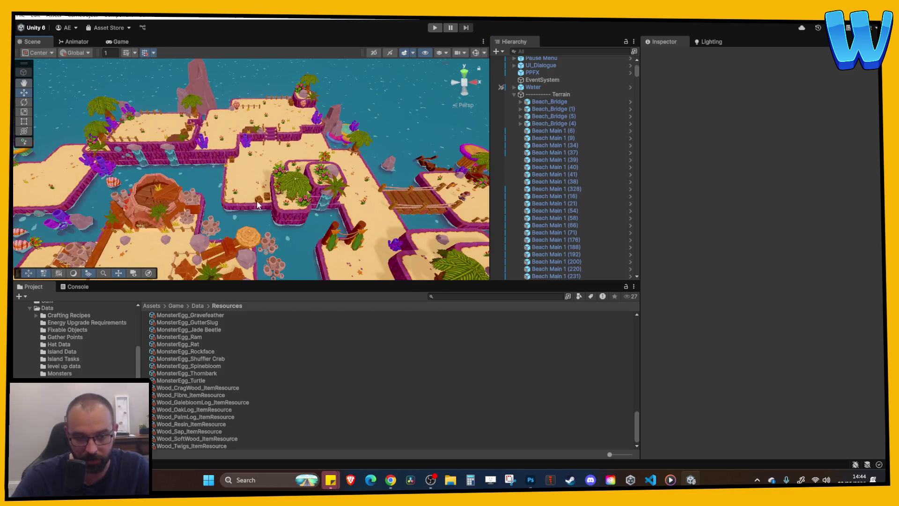
scroll(257, 201, up, 3)
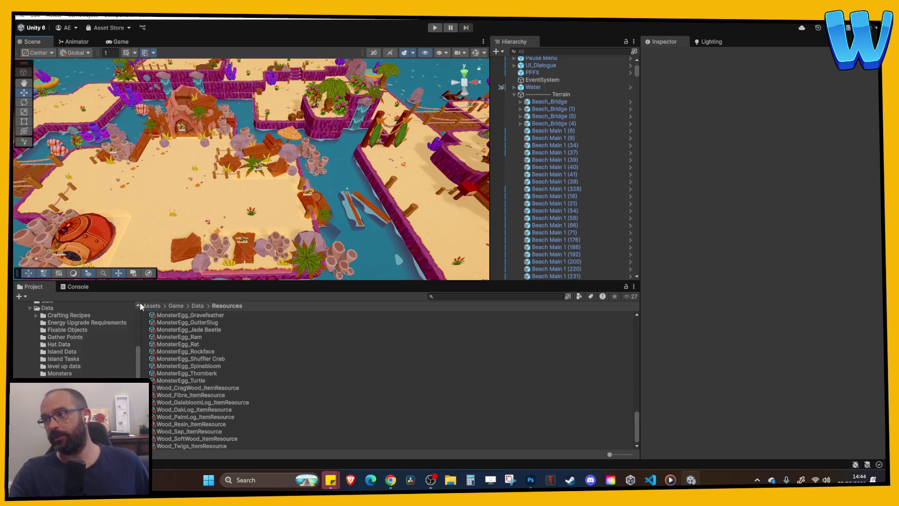
drag(328, 178, 250, 146)
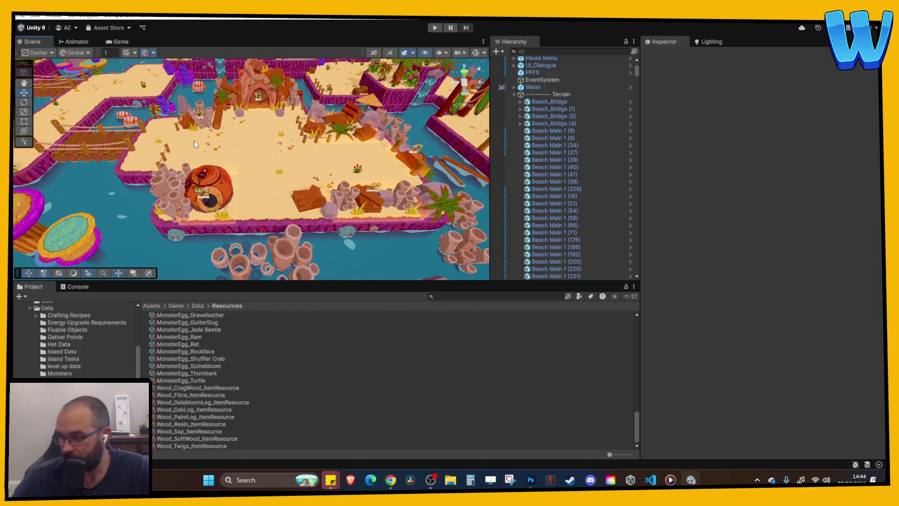
drag(194, 140, 212, 39)
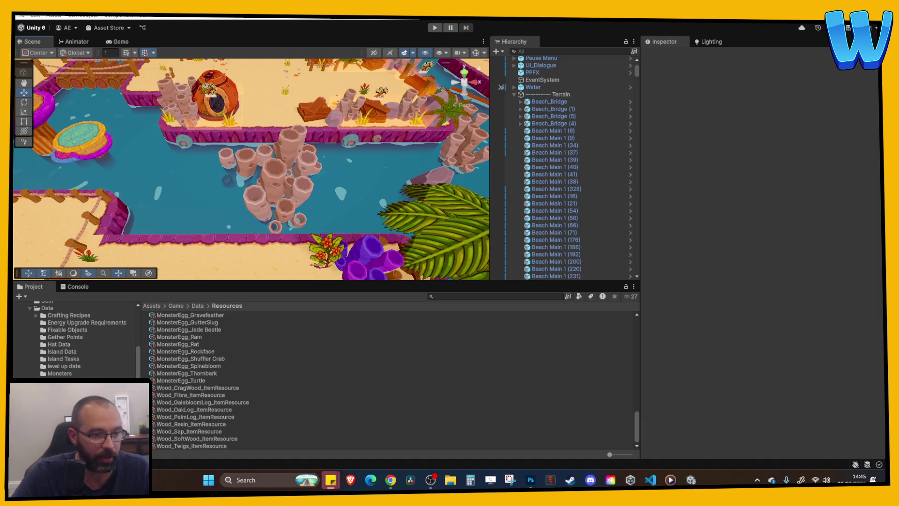
scroll(614, 202, up, 5)
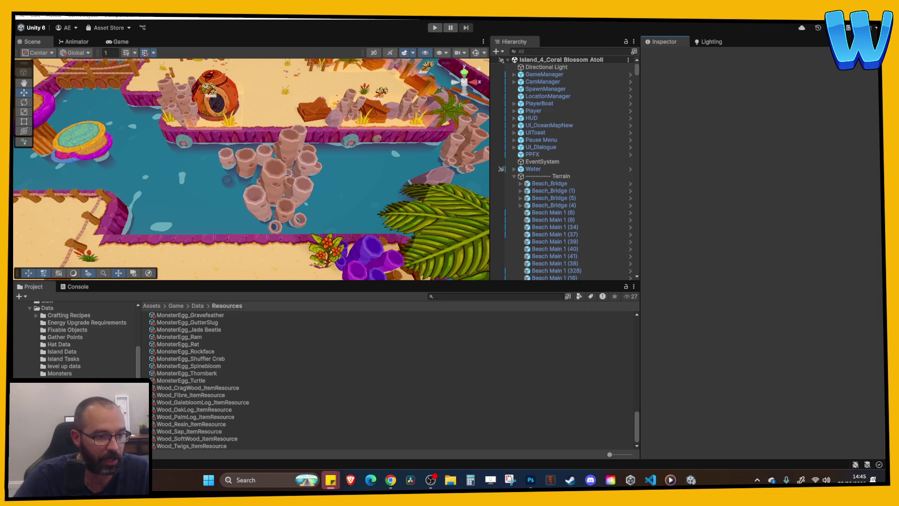
click(576, 75)
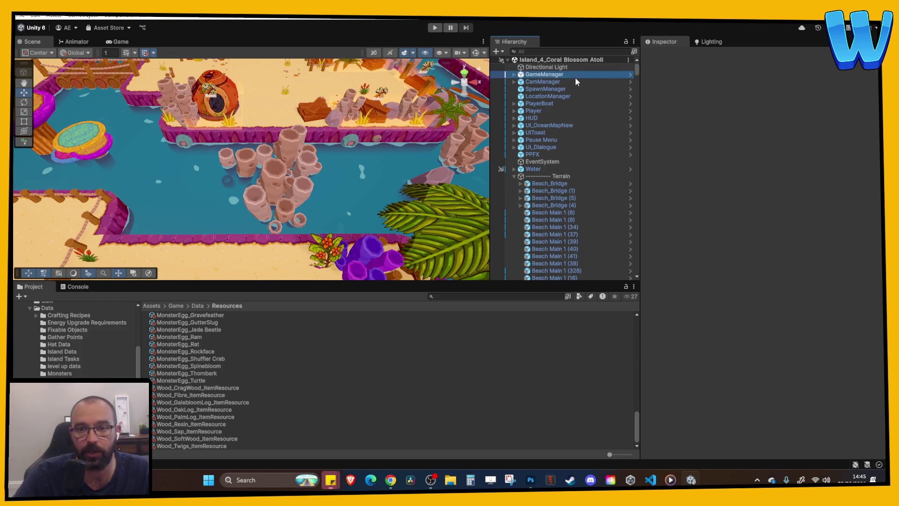
Open PlayerStats.cs from the GameManager's Player Stats component.
click(702, 174)
click(712, 174)
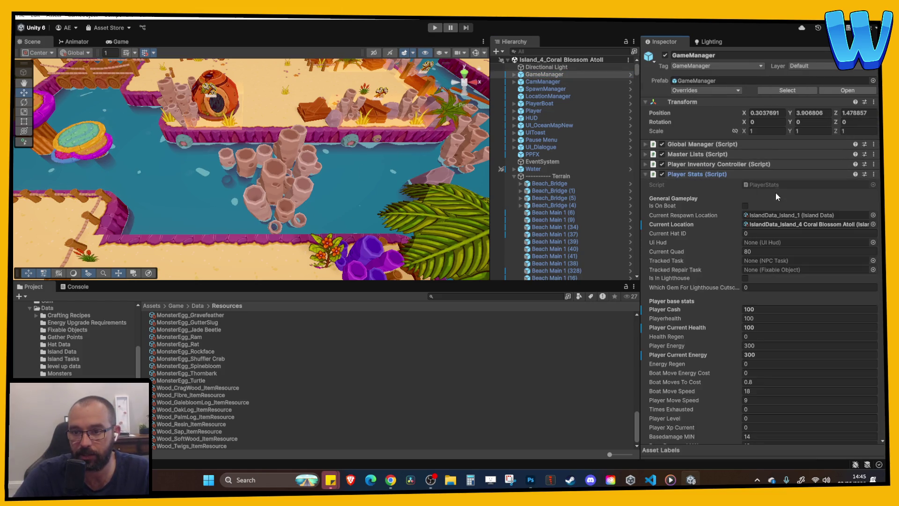
double_click(777, 186)
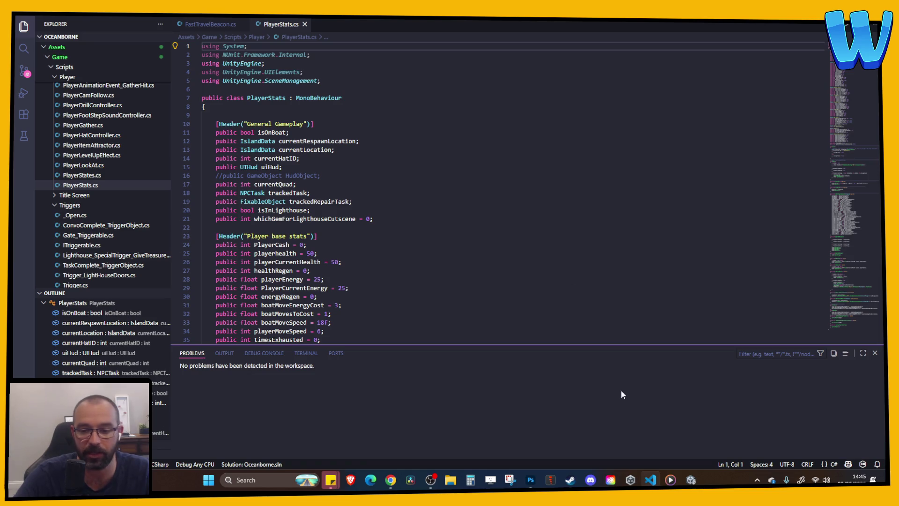
Leave PlayerStats.cs and return to the Unity editor window.
key(alt+Tab)
click(565, 233)
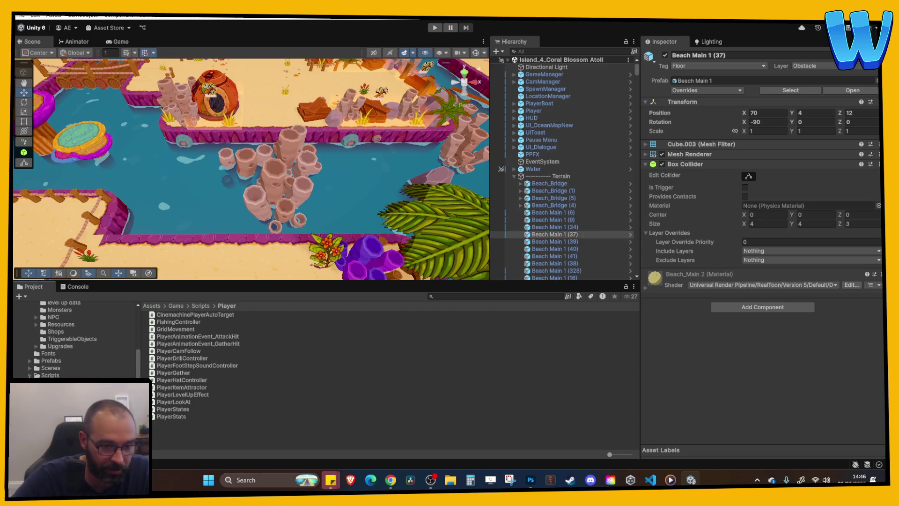
Open the Title Screen scene from Assets/Game/Scenes.
click(31, 356)
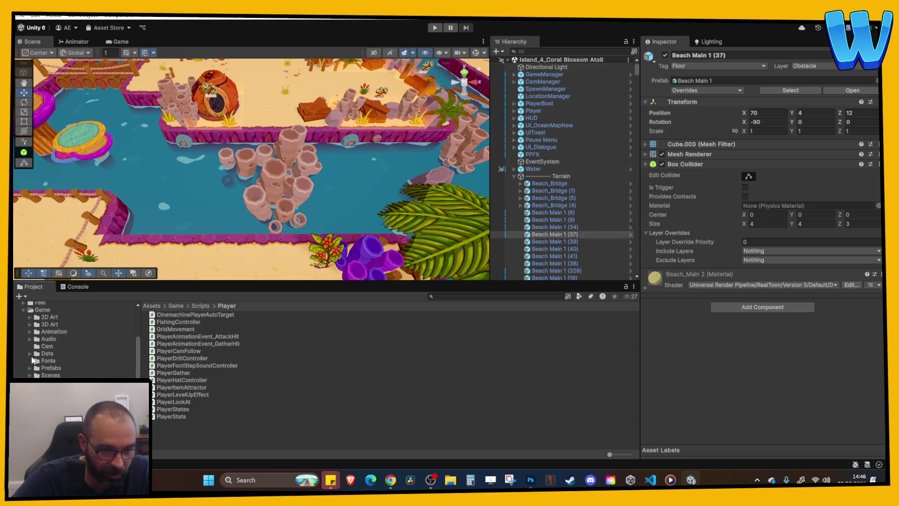
scroll(50, 372, up, 1)
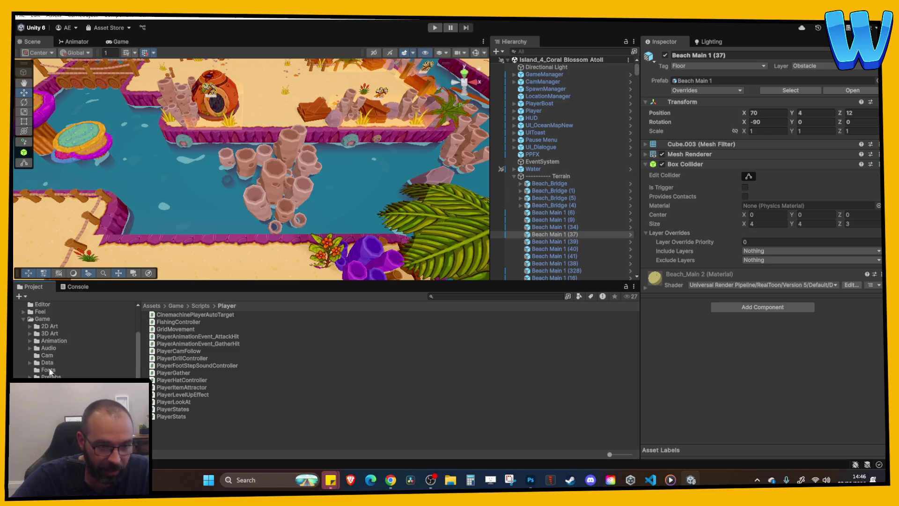
click(23, 319)
click(21, 360)
scroll(33, 368, down, 5)
click(53, 347)
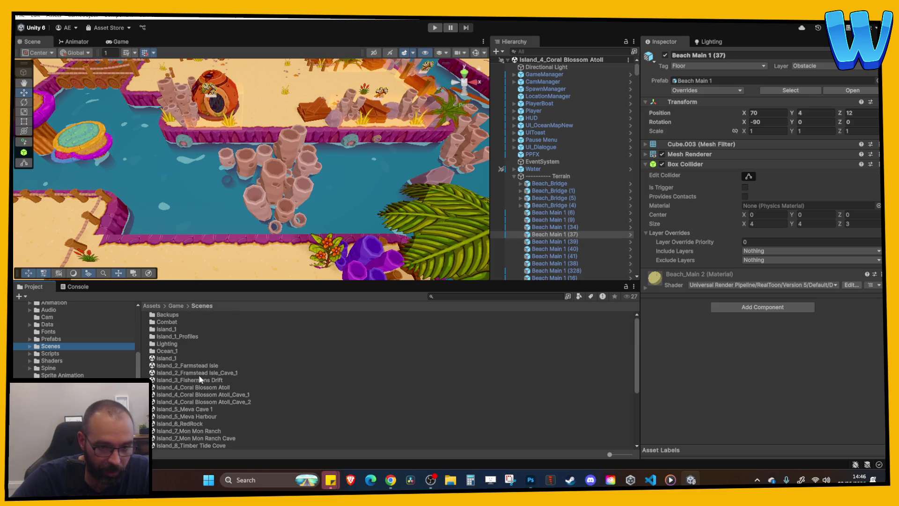
scroll(201, 414, down, 3)
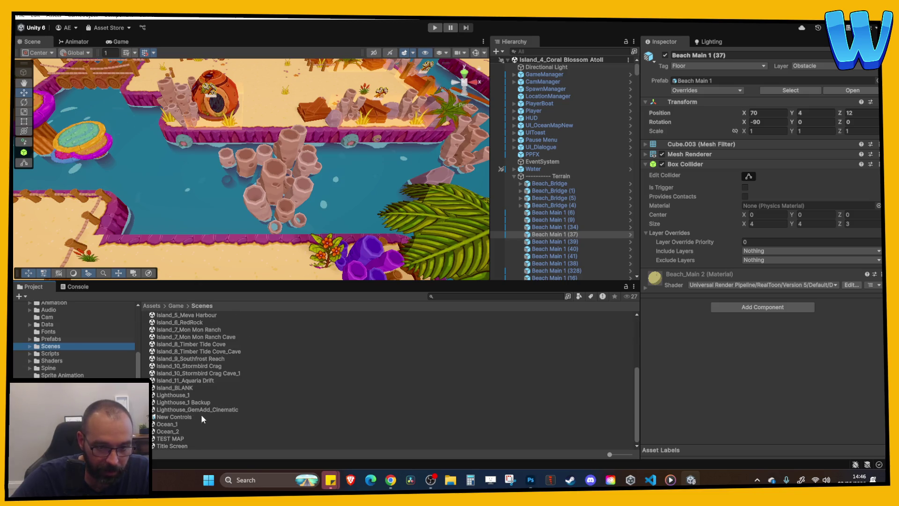
double_click(177, 445)
Frame the Start Screen UI canvas in a flat 2D Scene view.
click(545, 96)
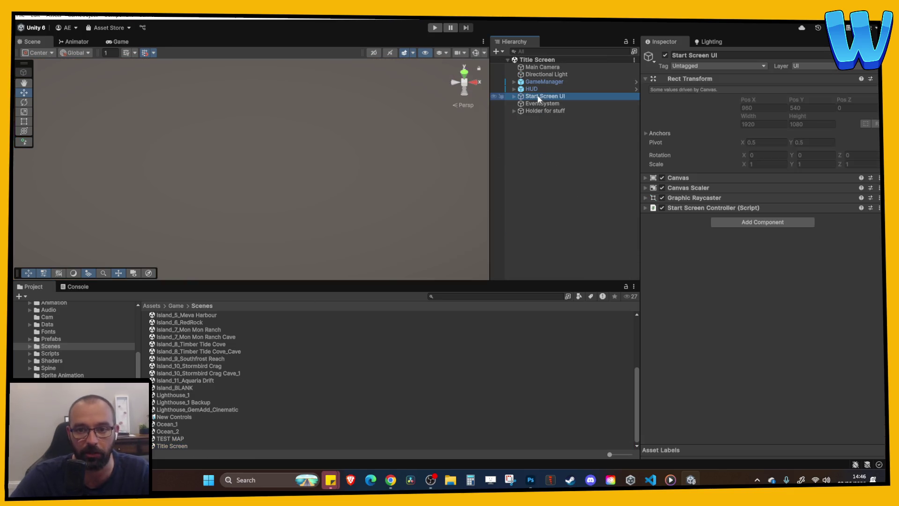
key(f)
click(375, 52)
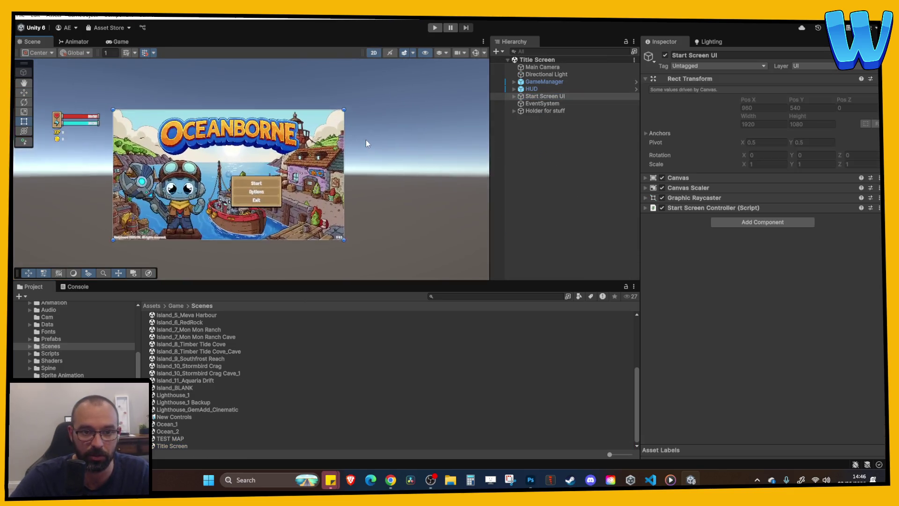
scroll(366, 140, up, 3)
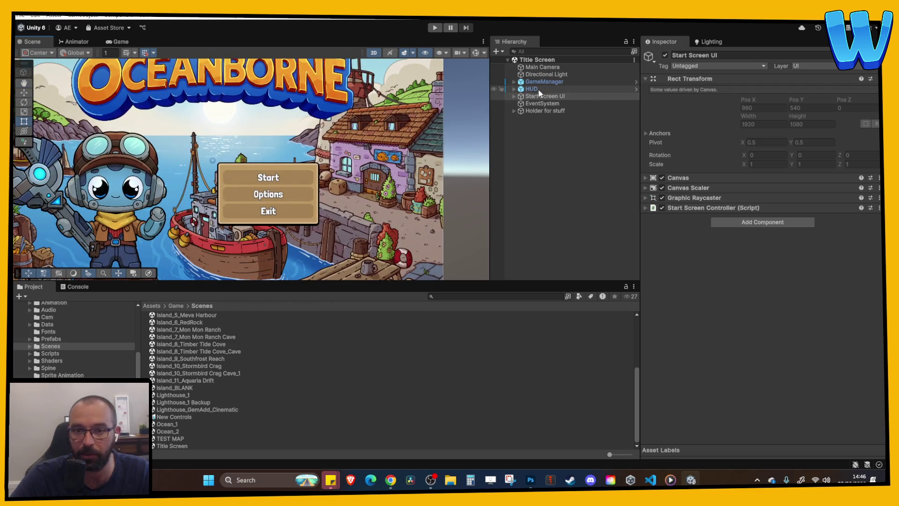
Expand Start Screen UI down to StartBoxBG to reveal the menu buttons.
click(512, 89)
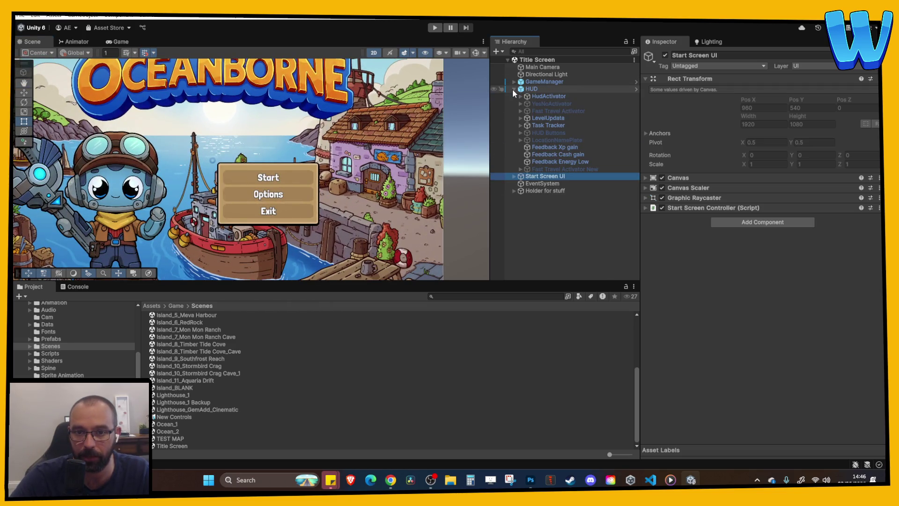
click(512, 89)
click(513, 97)
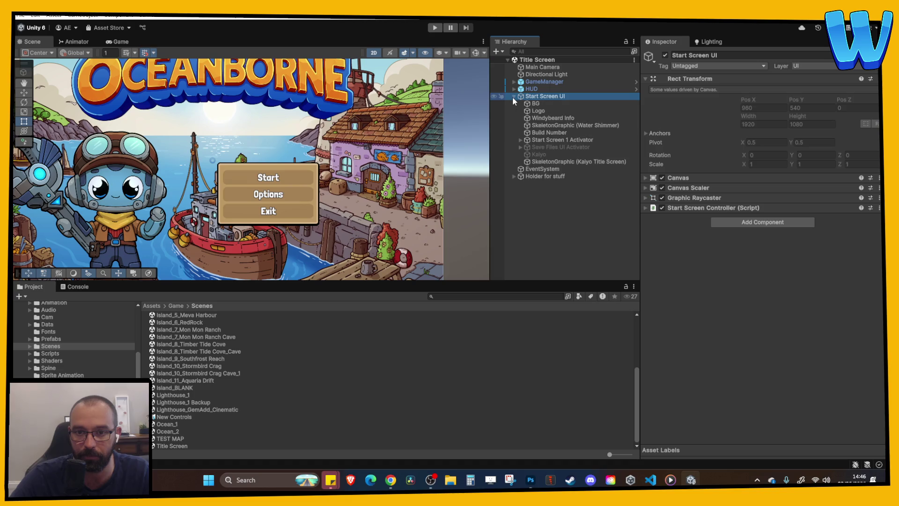
click(519, 139)
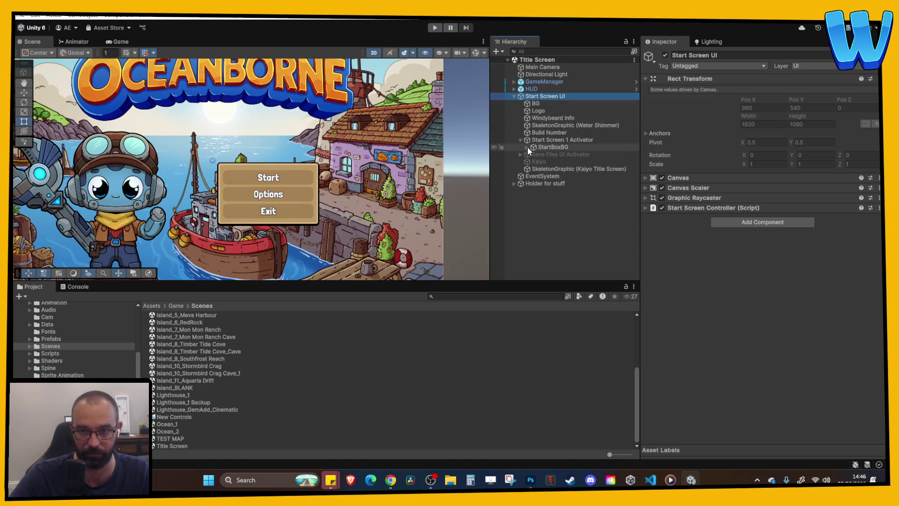
click(527, 148)
click(526, 147)
click(520, 140)
Inspect the save-slot objects under Save Files UI Activator: SaveFilesBG, SaveFile_1_text, SaveFile_2_text and Save1DeleteBar.
click(521, 147)
click(527, 149)
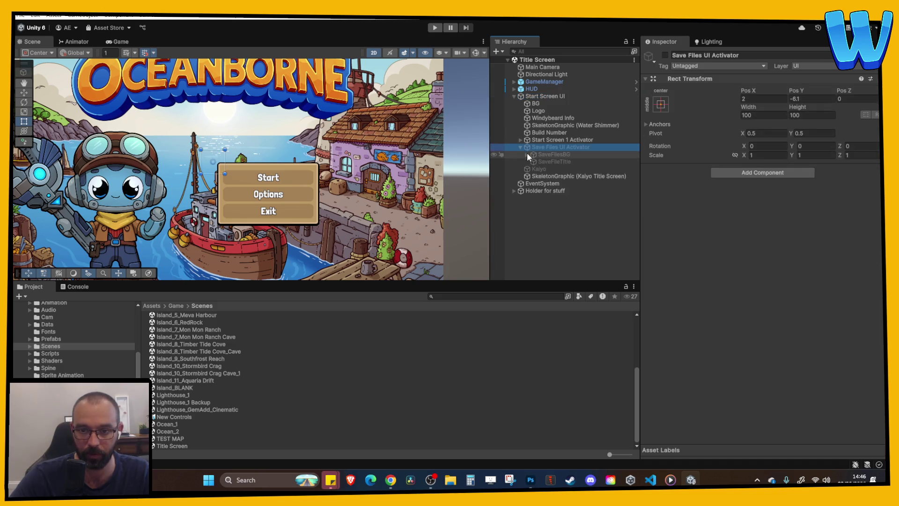
click(528, 153)
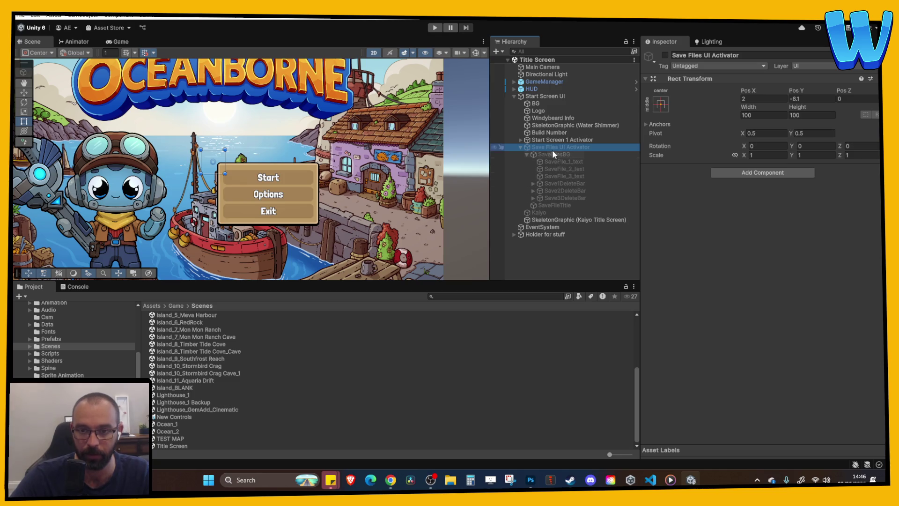
click(548, 154)
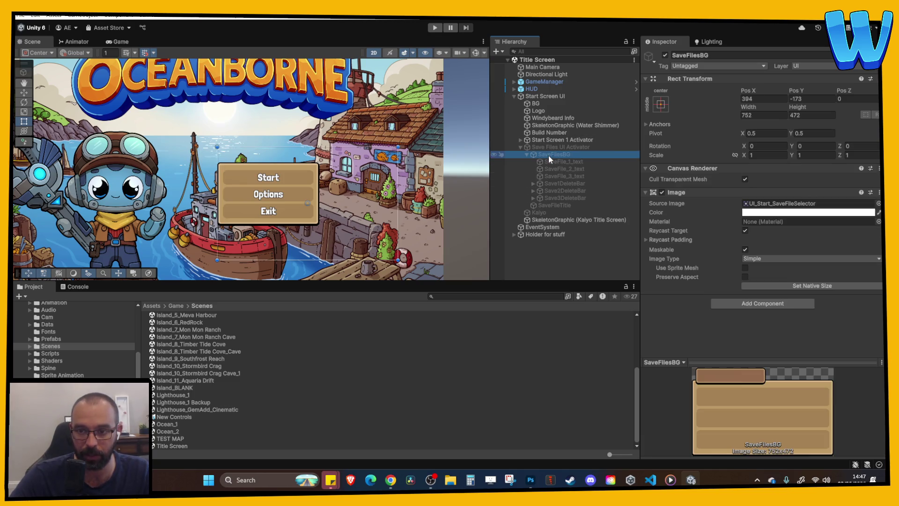
click(564, 161)
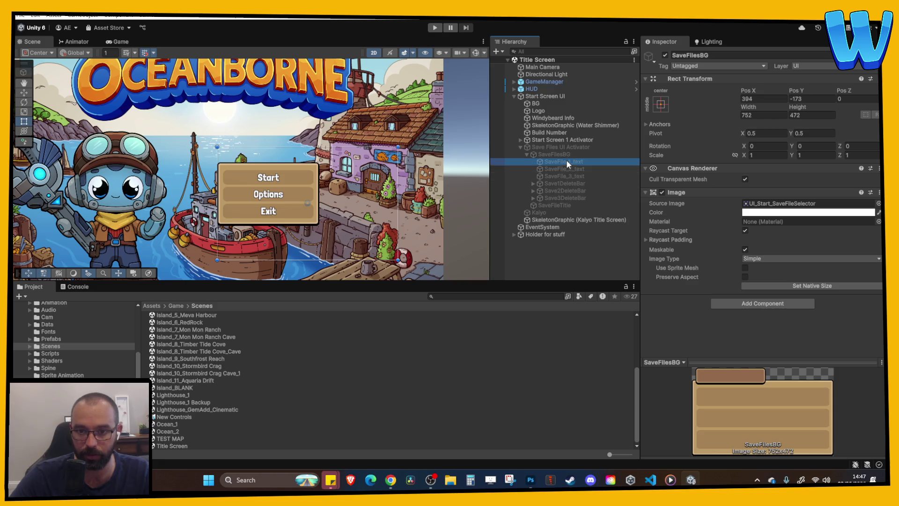
click(706, 192)
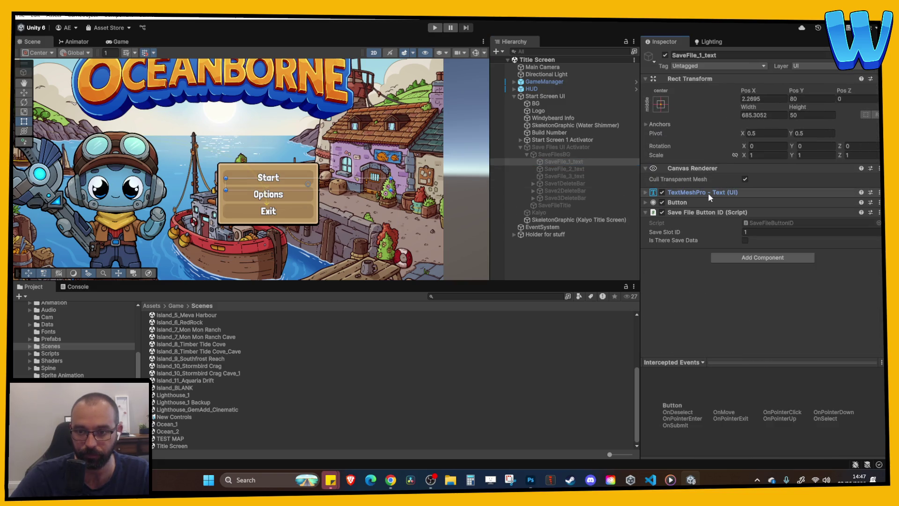
click(566, 169)
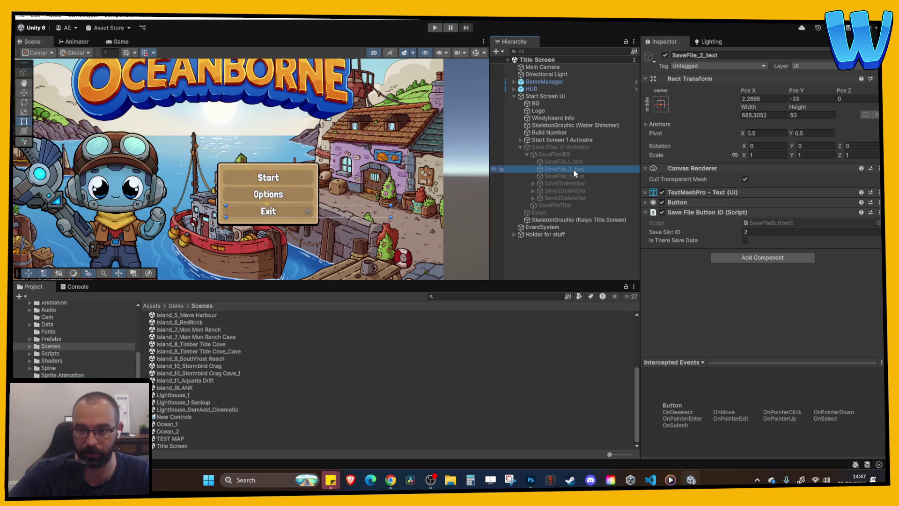
key(Down)
key(Down)
Inspect SaveFileTitle and Start Screen UI, expanding its Start Screen Controller component.
click(676, 168)
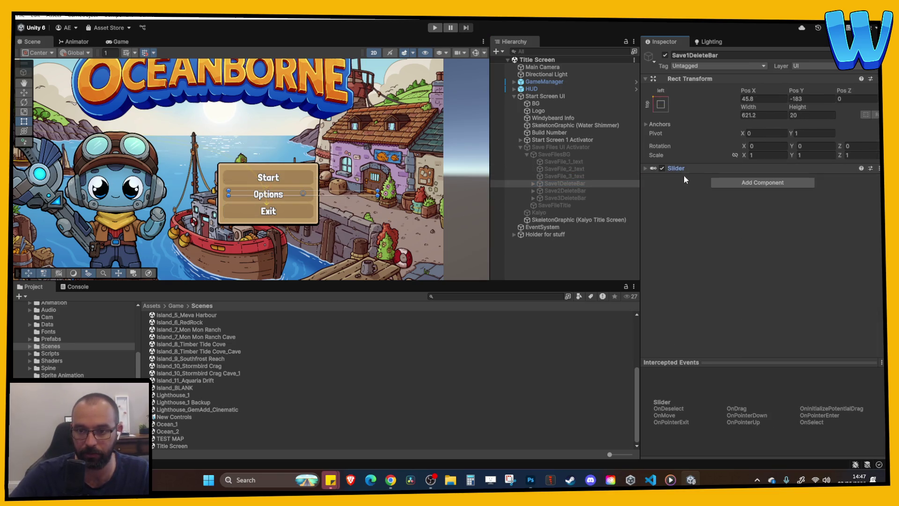
drag(553, 211, 551, 204)
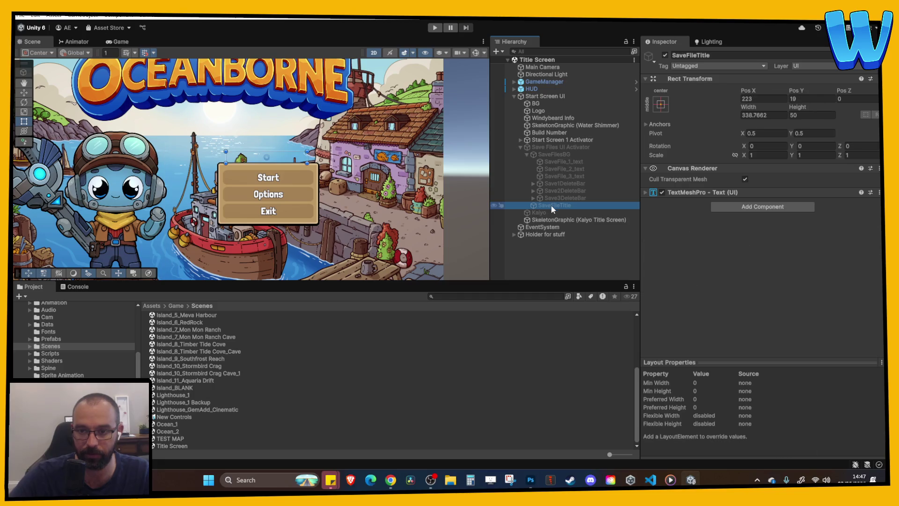
click(544, 140)
click(535, 96)
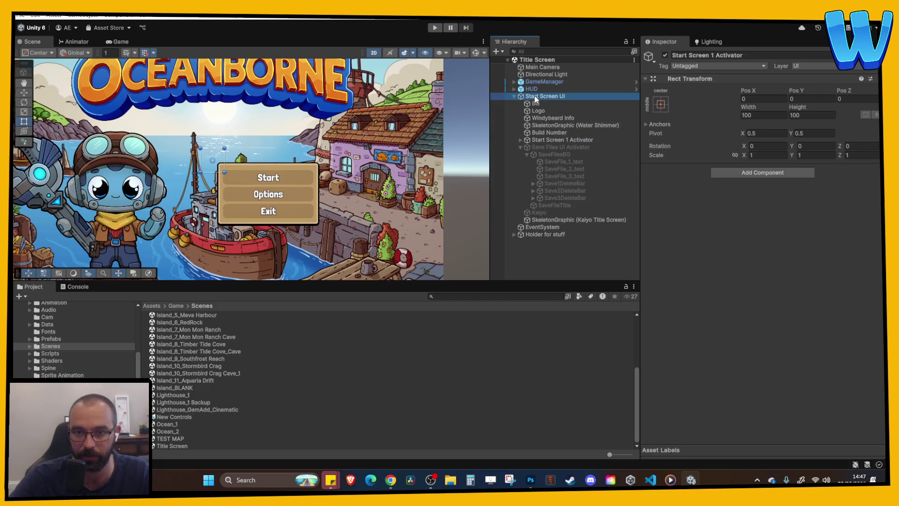
click(698, 209)
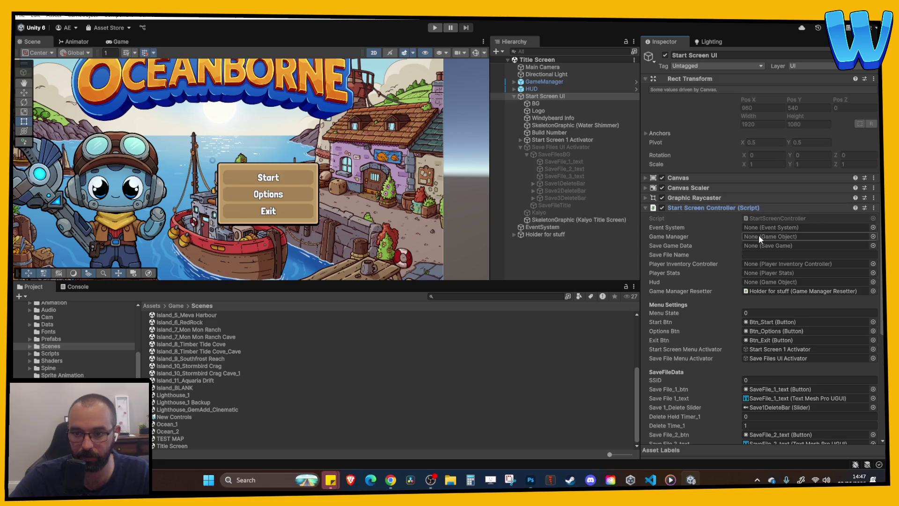
Open StartScreenController.cs and read through its save-file functions.
double_click(778, 215)
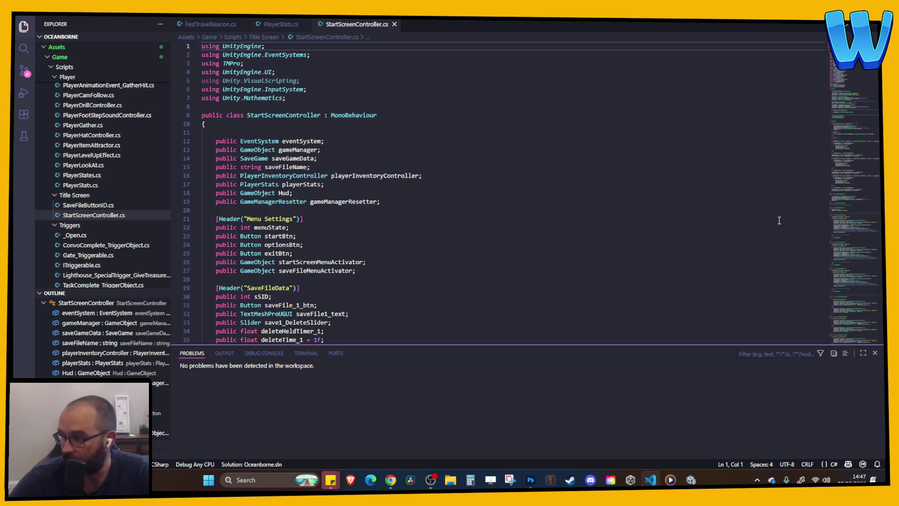
scroll(400, 117, down, 3)
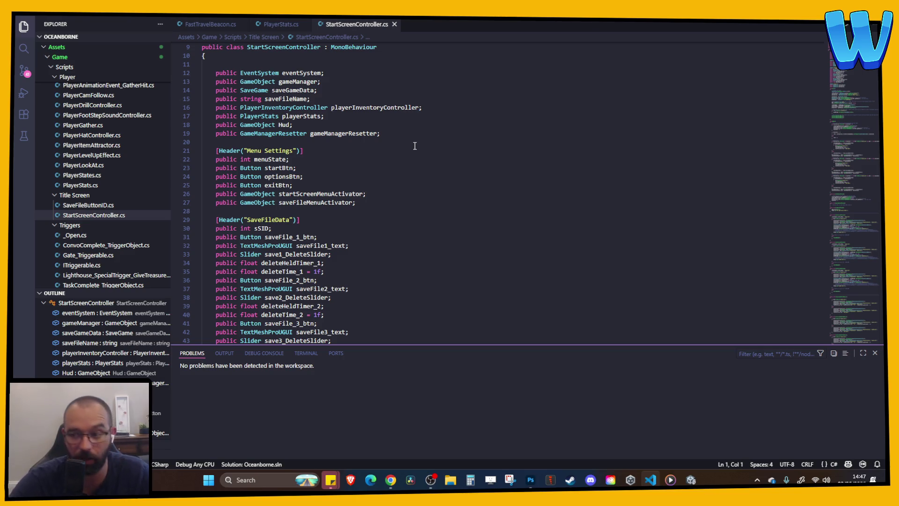
scroll(412, 146, down, 9)
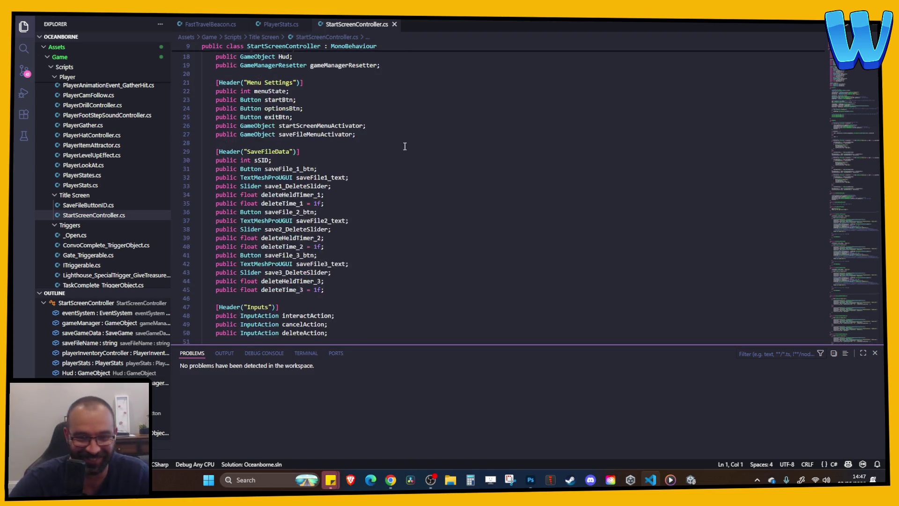
scroll(402, 149, down, 3)
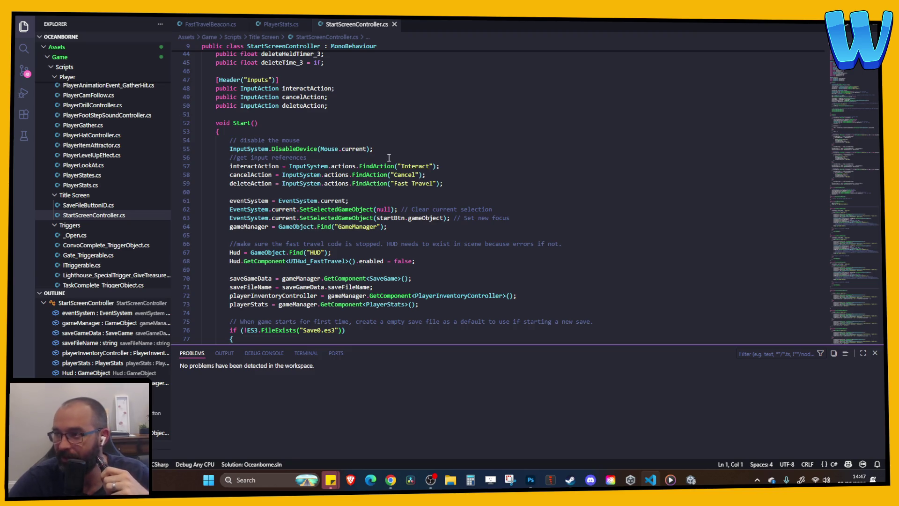
scroll(387, 157, down, 1)
scroll(387, 156, up, 9)
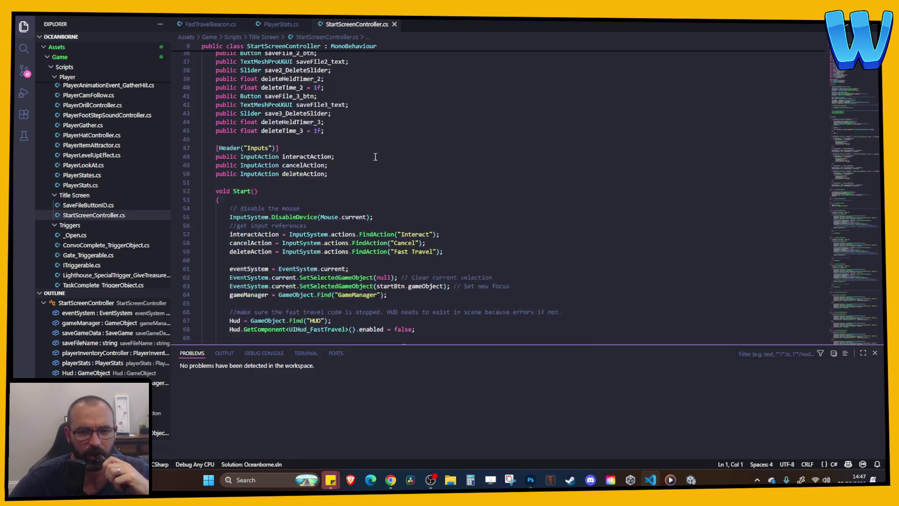
scroll(360, 157, up, 7)
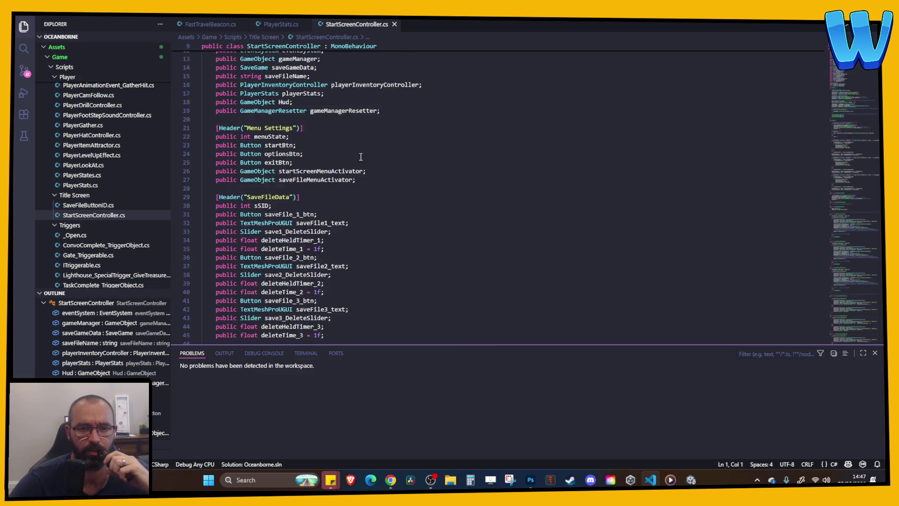
Select playerStats and jump through its uses in SaveFile1_BtnPressed and SaveFile3_BtnPressed.
click(262, 175)
click(265, 184)
click(303, 184)
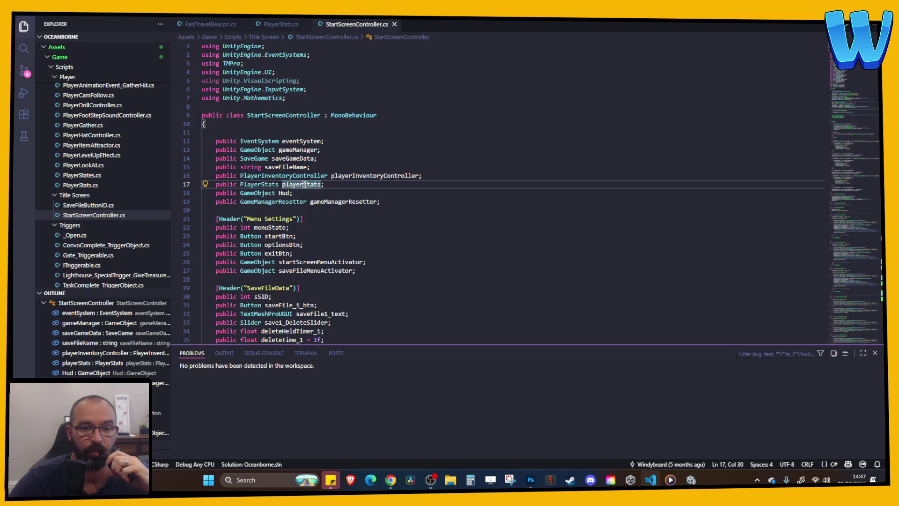
click(877, 196)
click(877, 197)
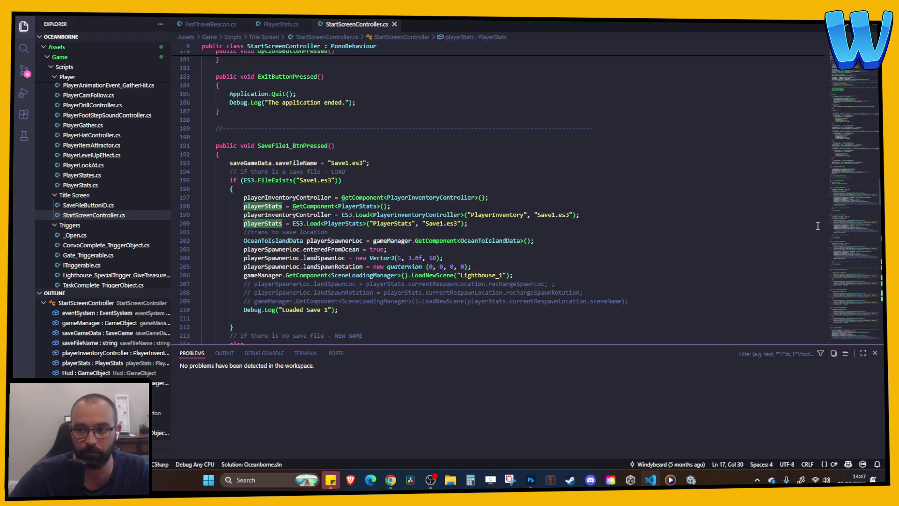
click(877, 253)
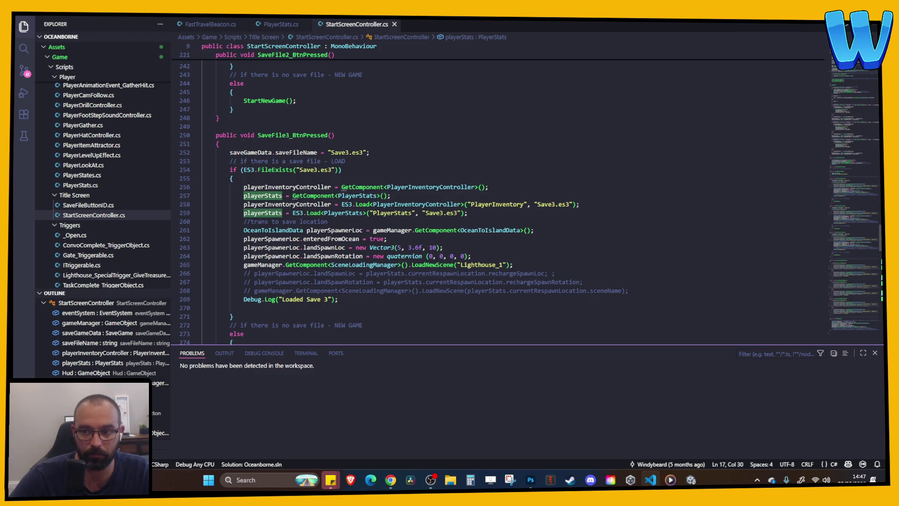
scroll(497, 196, down, 9)
scroll(433, 230, down, 1)
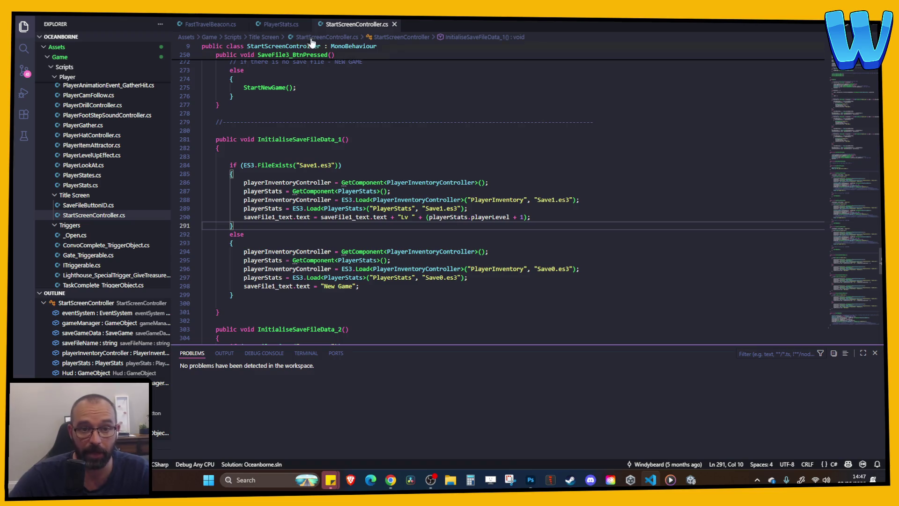
Compare PlayerStats.cs defaults with GameManager's Player Stats values, ending at the whichGemForLighthouseCutscene line.
click(274, 25)
scroll(403, 148, down, 1)
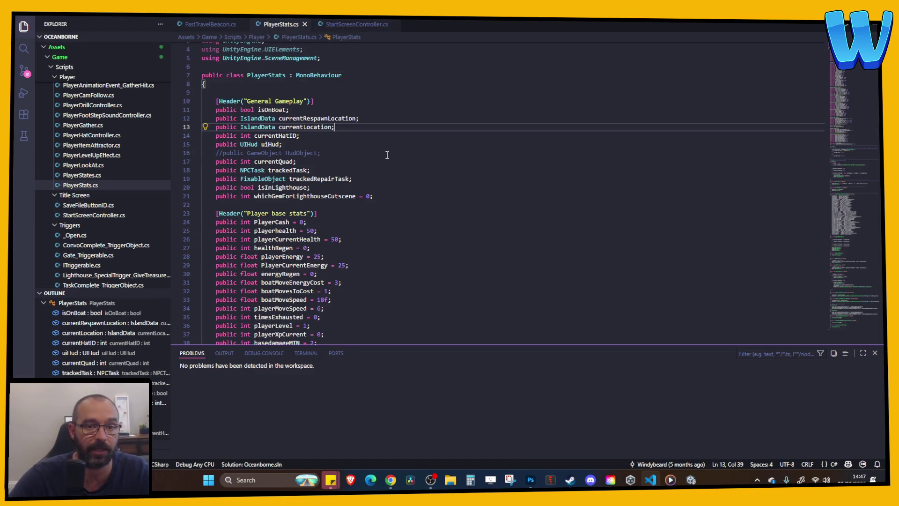
key(alt+Tab)
click(563, 83)
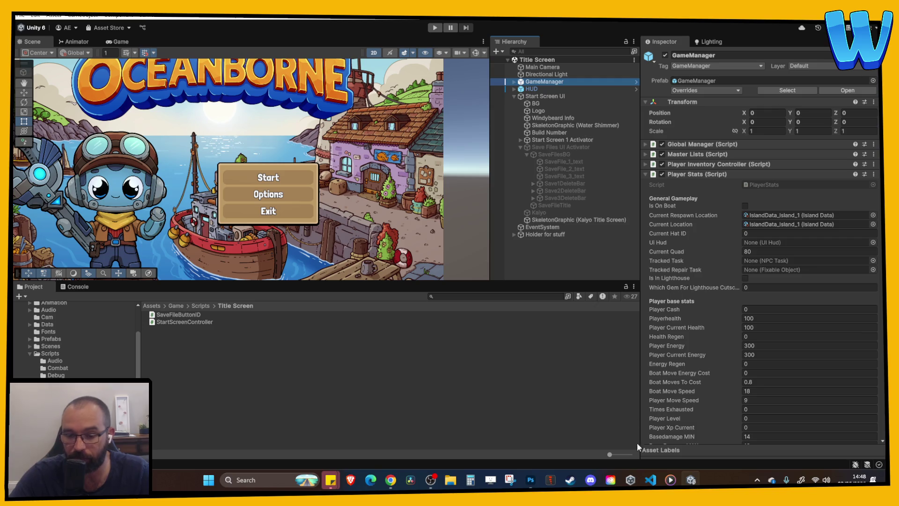
click(651, 479)
click(381, 196)
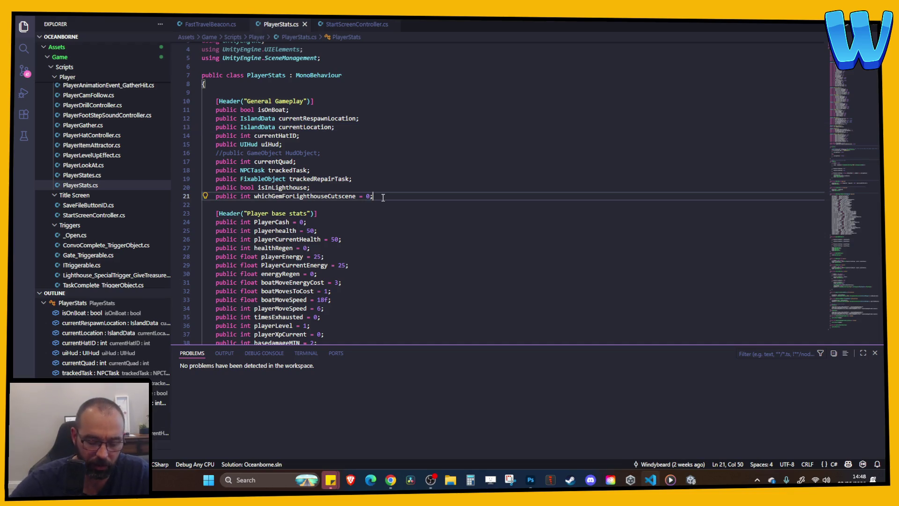
Begin a new 'public' line below whichGemForLighthouseCutscene, declining the hasSeenLighthouseCutscene suggestion.
key(Return)
text(public)
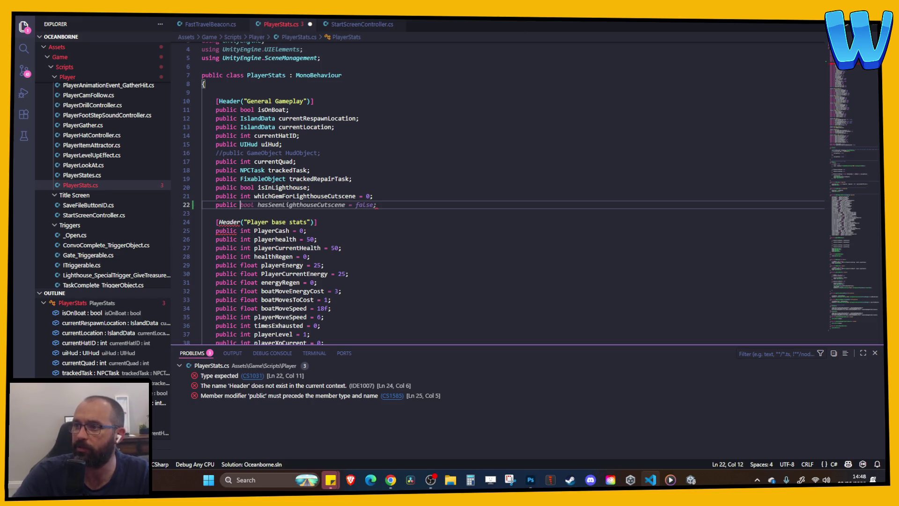
key(alt+Tab)
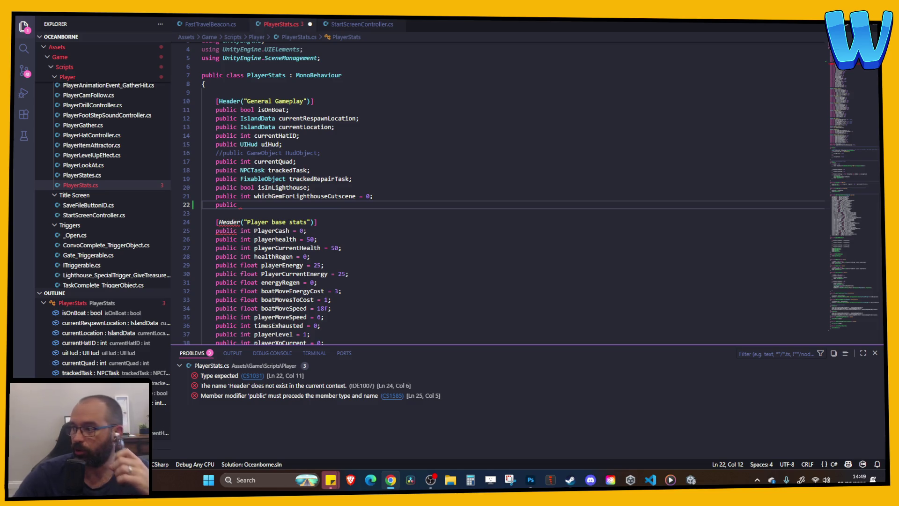
click(255, 206)
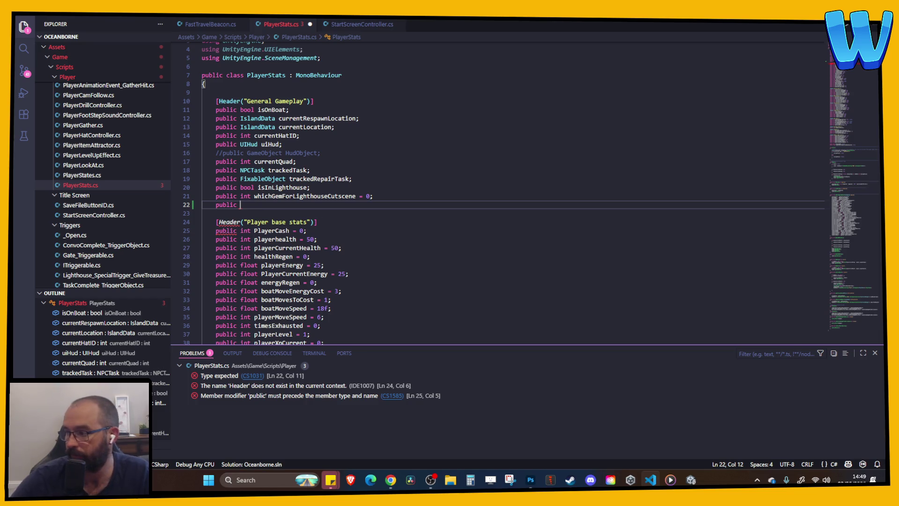
scroll(422, 171, down, 10)
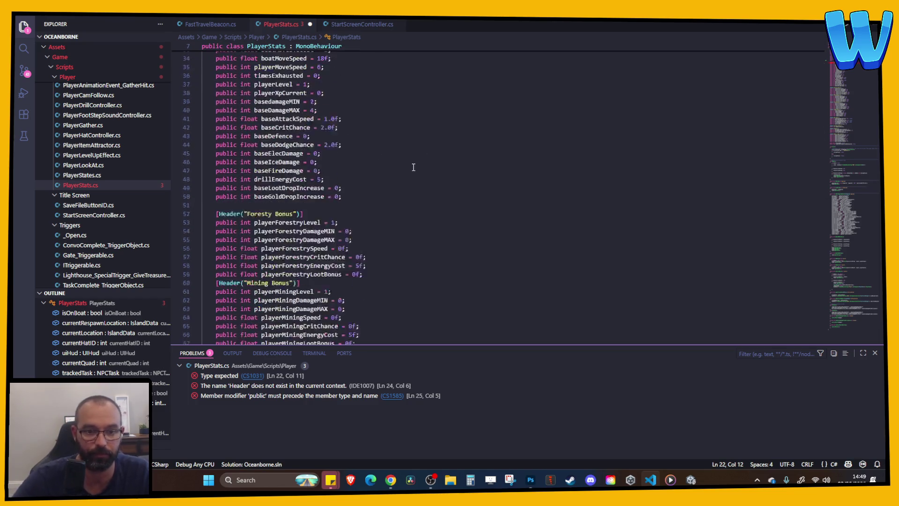
scroll(421, 171, up, 10)
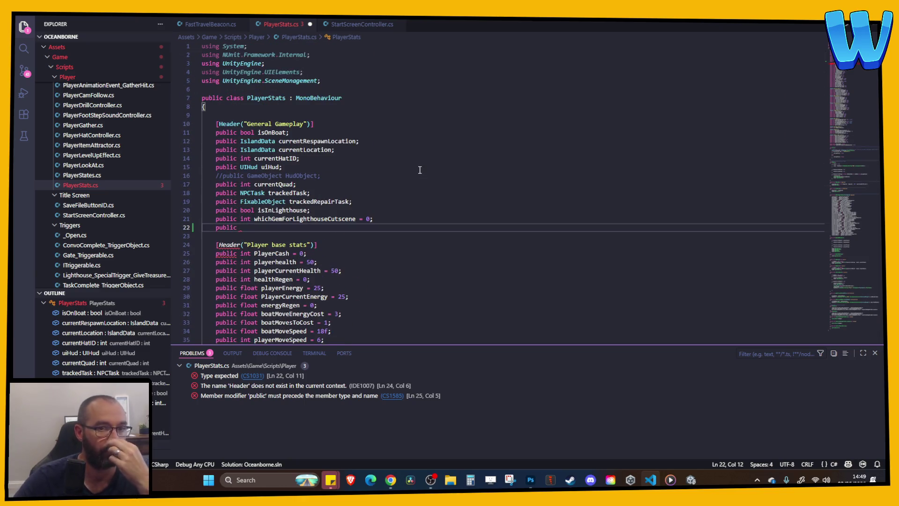
key(alt+Tab)
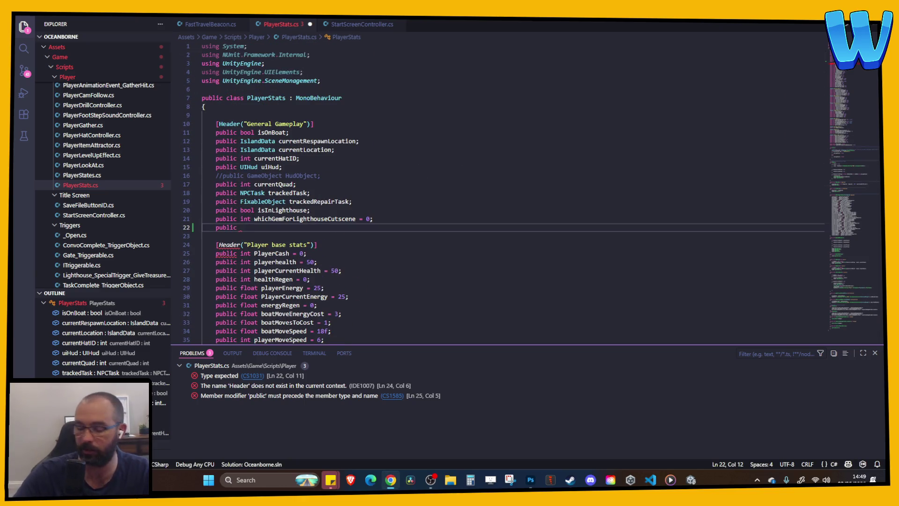